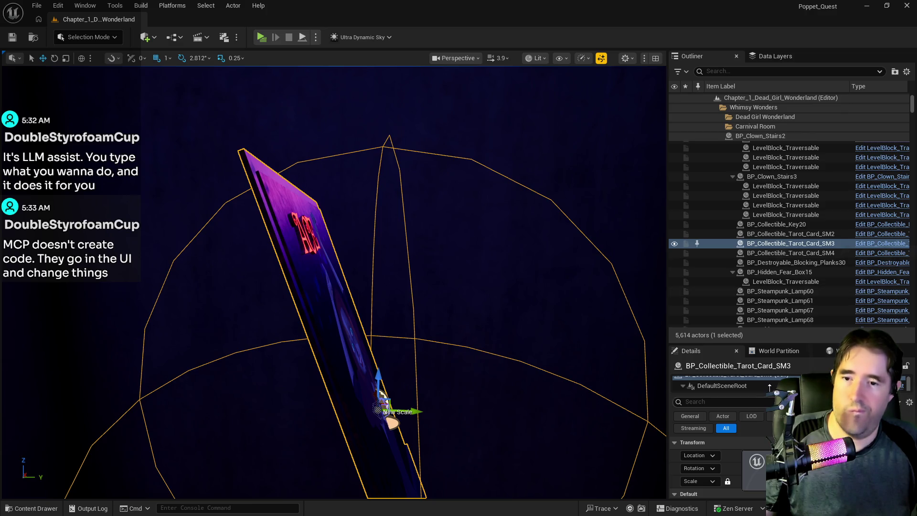
Step: Set the tarot card's yaw to 0 and drag its New Rotation Z to -2.52
{"action": "scroll", "coordinate": [772, 388], "scroll_direction": "down", "scroll_amount": 1}
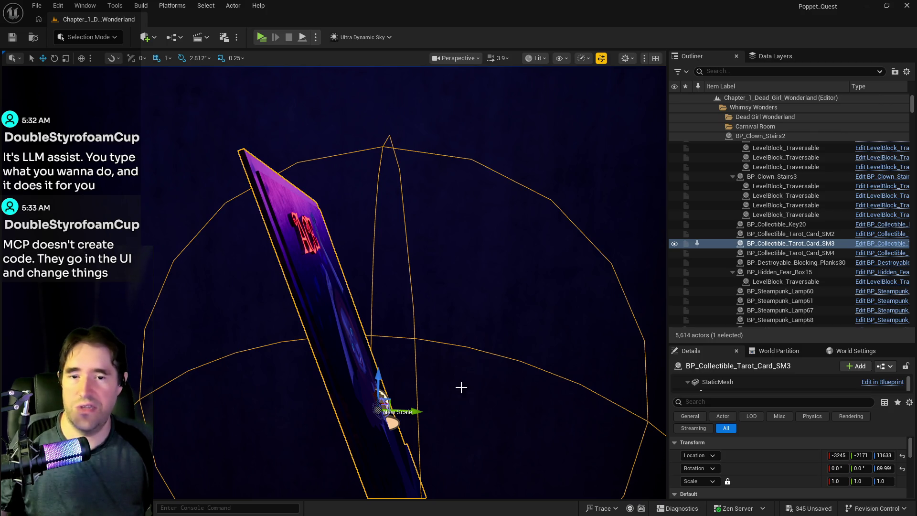
{"action": "mouse_move", "coordinate": [382, 399]}
{"action": "left_mouse_down"}
{"action": "mouse_move", "coordinate": [327, 358]}
{"action": "mouse_move", "coordinate": [327, 325]}
{"action": "mouse_move", "coordinate": [302, 423]}
{"action": "mouse_move", "coordinate": [301, 335]}
{"action": "left_mouse_up"}
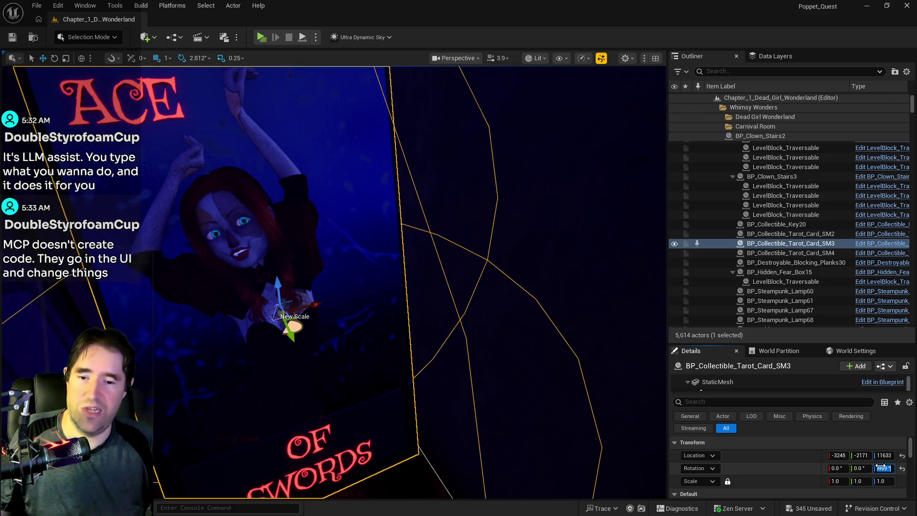
{"action": "type", "text": "0"}
{"action": "key", "text": "Return"}
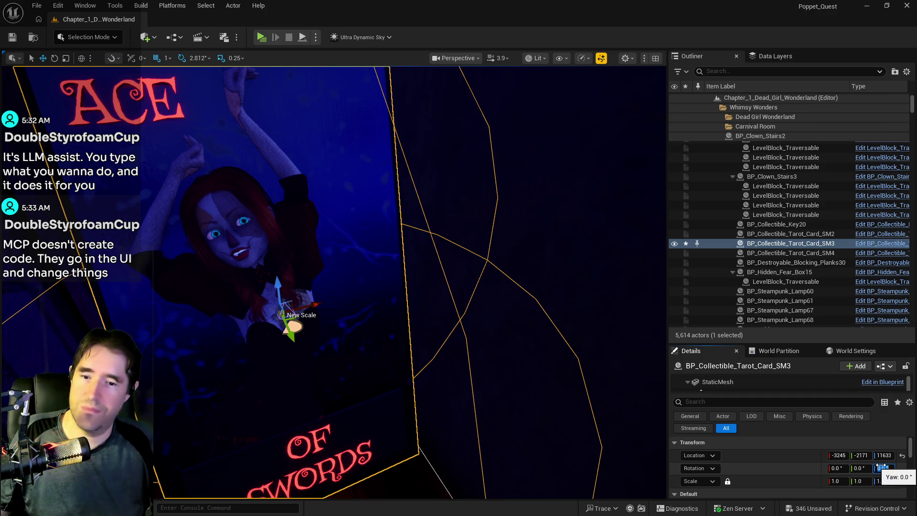
{"action": "scroll", "coordinate": [781, 467], "scroll_direction": "down", "scroll_amount": 6}
{"action": "scroll", "coordinate": [803, 480], "scroll_direction": "down", "scroll_amount": 5}
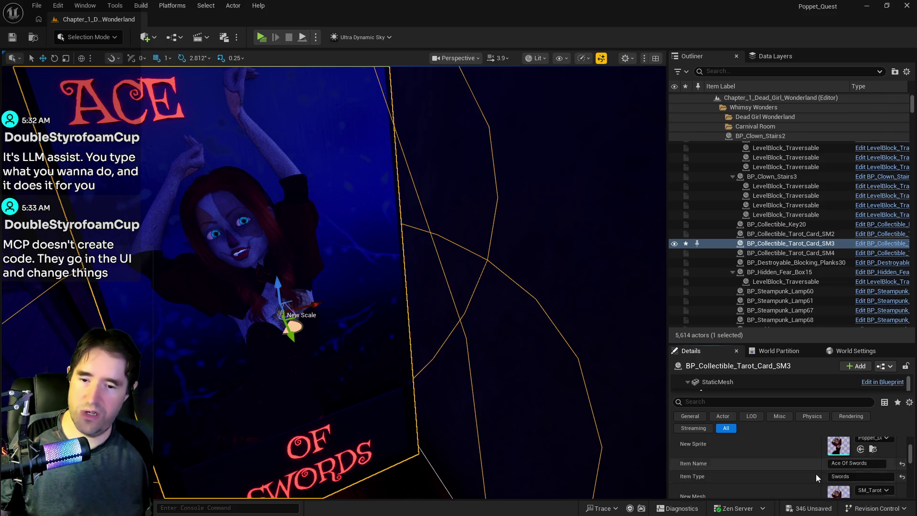
{"action": "left_click_drag", "start_coordinate": [890, 480], "coordinate": [916, 480]}
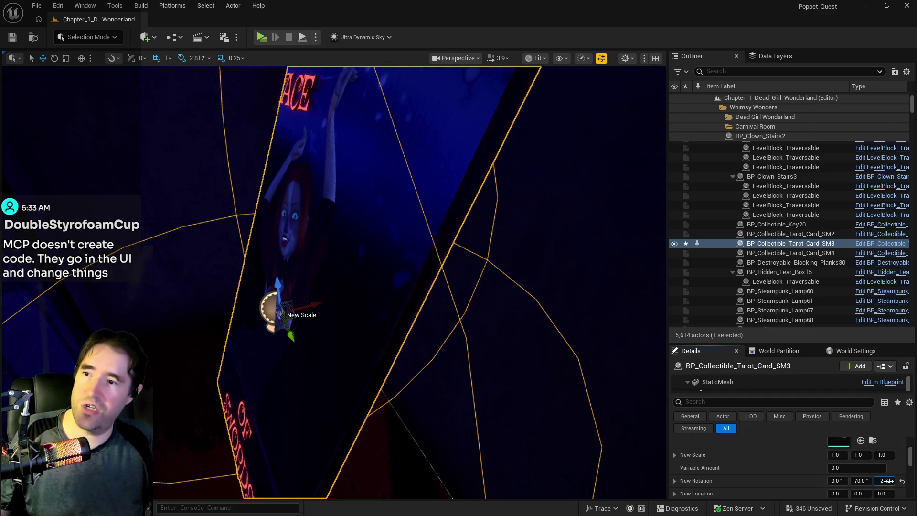
Step: Frame the tarot card, save the level, then select the open door under the pipes
{"action": "key", "text": "f"}
{"action": "left_click_drag", "start_coordinate": [563, 382], "coordinate": [616, 381]}
{"action": "key", "text": "ctrl+s"}
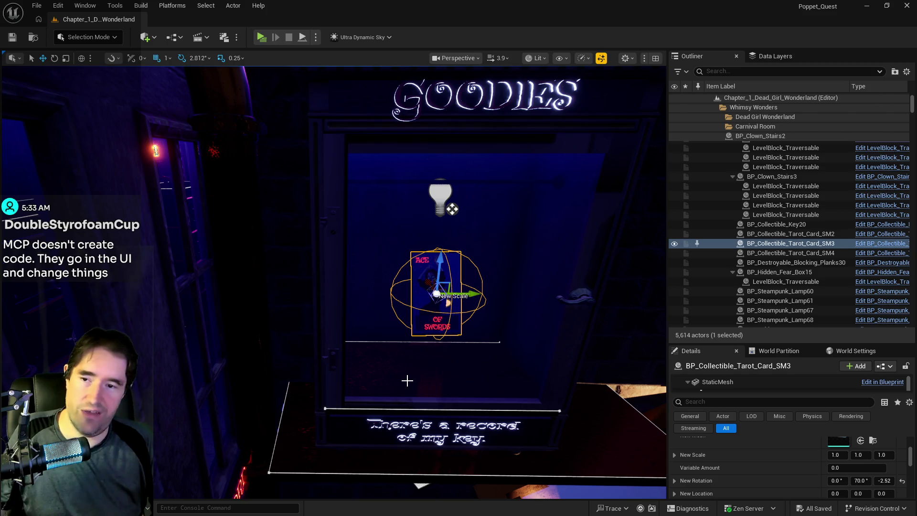
{"action": "mouse_move", "coordinate": [479, 395]}
{"action": "left_mouse_down"}
{"action": "mouse_move", "coordinate": [406, 397]}
{"action": "mouse_move", "coordinate": [487, 397]}
{"action": "mouse_move", "coordinate": [433, 362]}
{"action": "left_mouse_up"}
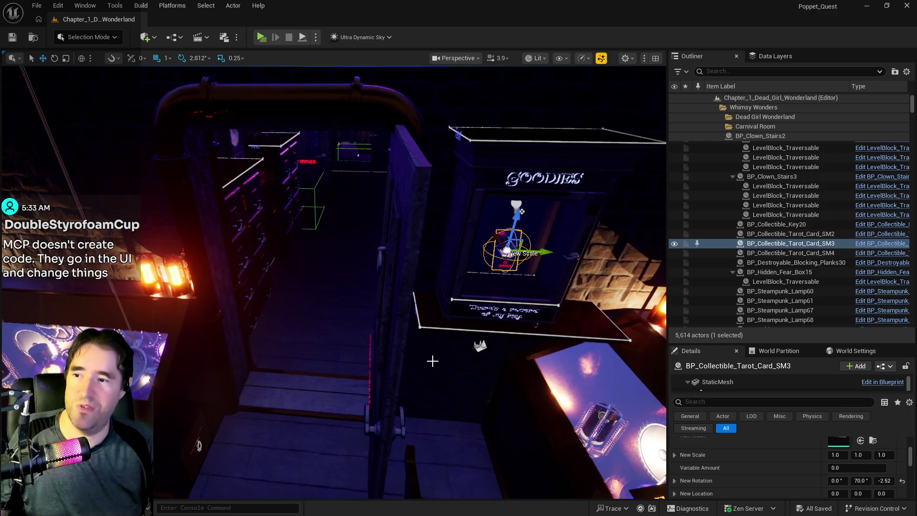
{"action": "left_click", "coordinate": [401, 334]}
Step: Uncheck Is Open on the selected door and on the Control Room door
{"action": "scroll", "coordinate": [818, 464], "scroll_direction": "down", "scroll_amount": 5}
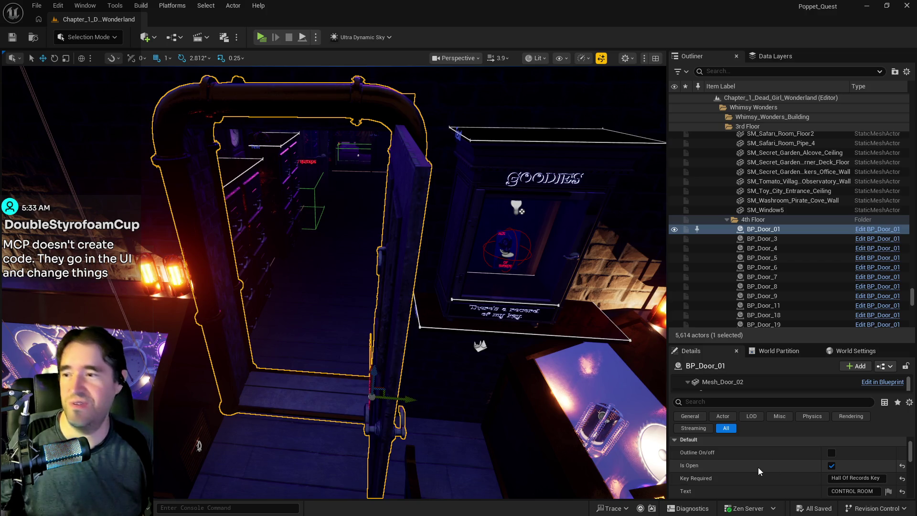
{"action": "left_click", "coordinate": [831, 465]}
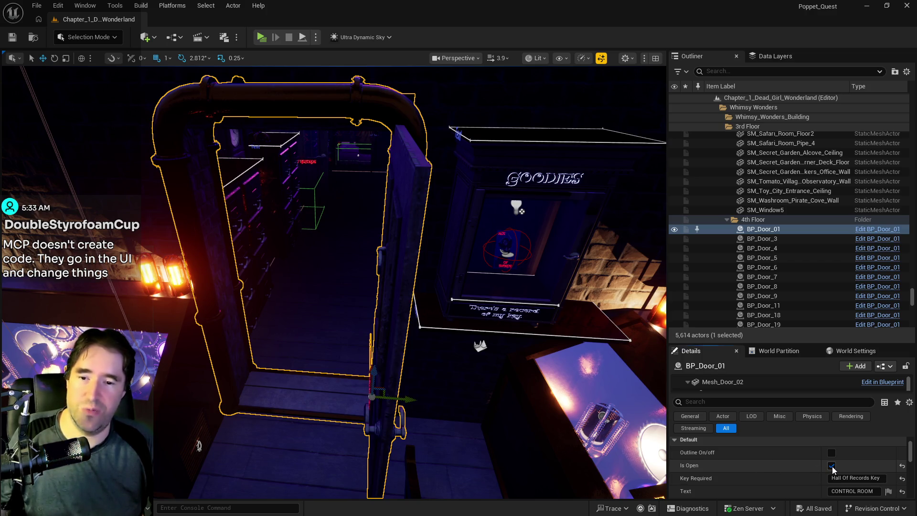
{"action": "left_click_drag", "start_coordinate": [459, 376], "coordinate": [460, 376]}
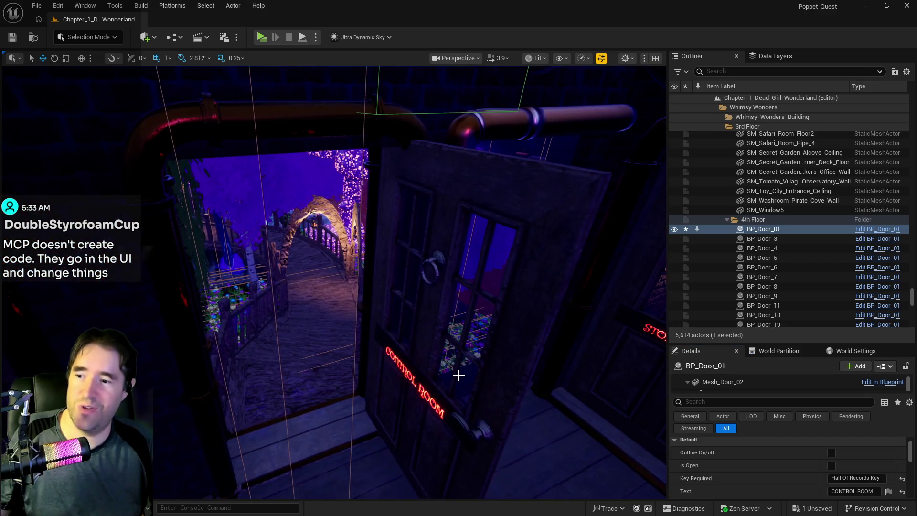
{"action": "left_click", "coordinate": [191, 287]}
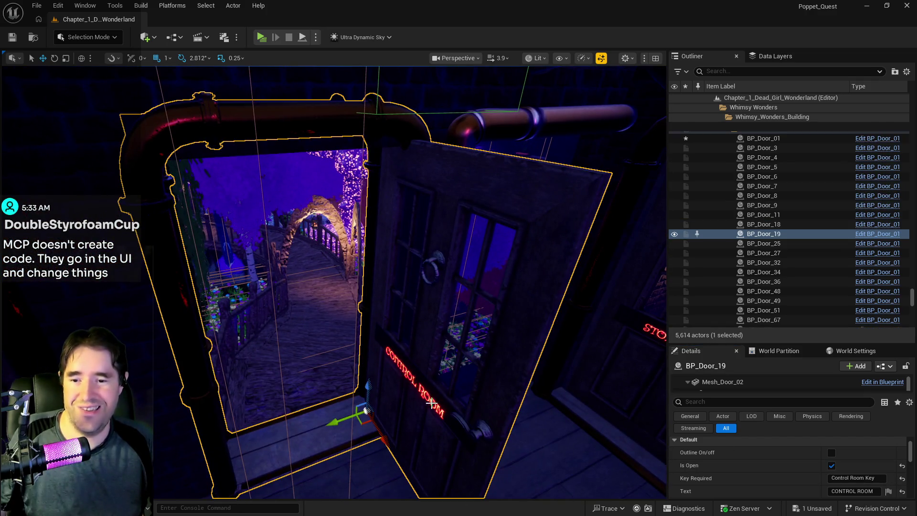
{"action": "left_click", "coordinate": [832, 466]}
Step: Make the Hall of Records door start closed
{"action": "left_click_drag", "start_coordinate": [515, 454], "coordinate": [514, 454]}
{"action": "left_click_drag", "start_coordinate": [408, 389], "coordinate": [408, 389]}
{"action": "left_click", "coordinate": [385, 393]}
{"action": "left_click", "coordinate": [832, 465]}
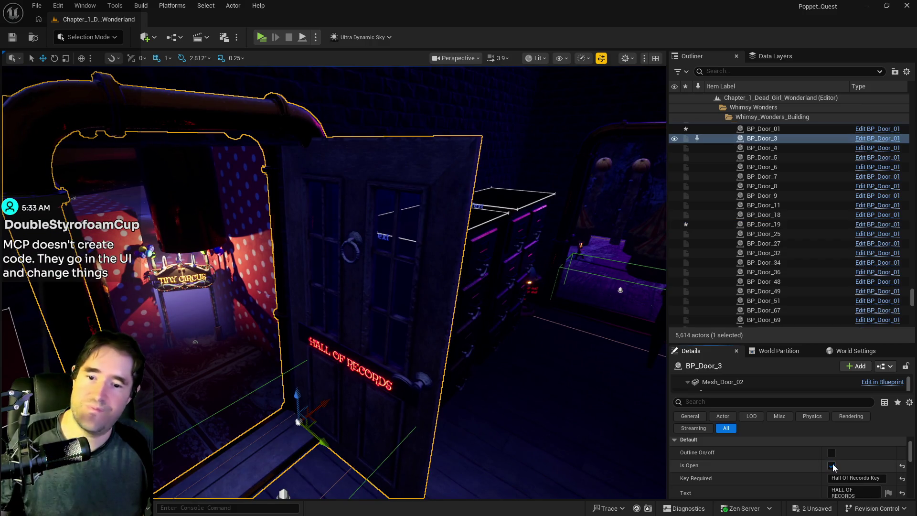
Step: Make Patrick's Room door start closed and save the level
{"action": "left_click_drag", "start_coordinate": [538, 415], "coordinate": [539, 416]}
{"action": "left_click_drag", "start_coordinate": [432, 391], "coordinate": [432, 390]}
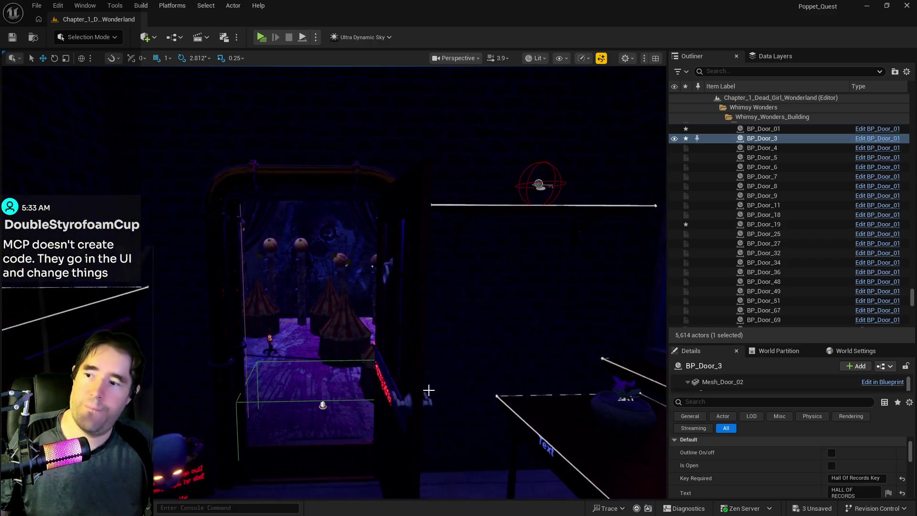
{"action": "left_click", "coordinate": [418, 387]}
{"action": "left_click", "coordinate": [832, 465]}
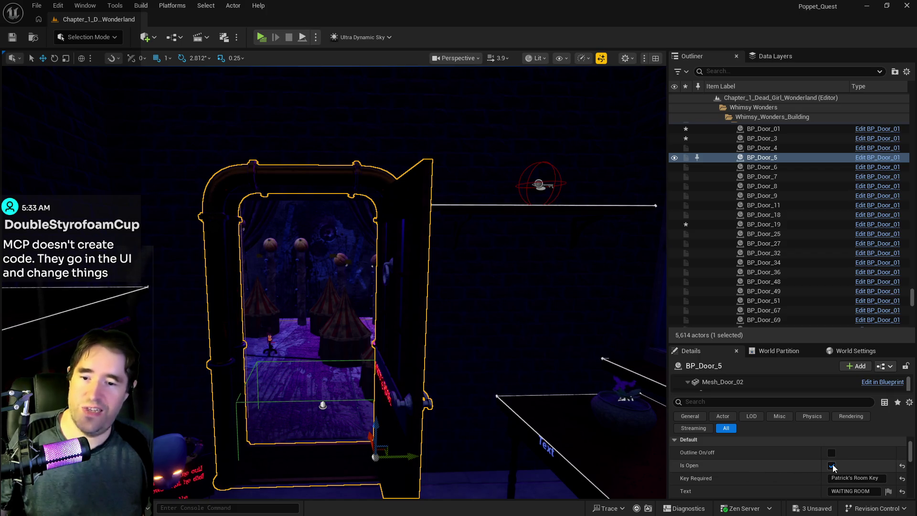
{"action": "left_click", "coordinate": [832, 465]}
{"action": "key", "text": "ctrl+s"}
{"action": "mouse_move", "coordinate": [432, 406]}
{"action": "left_mouse_down"}
{"action": "mouse_move", "coordinate": [432, 286]}
{"action": "mouse_move", "coordinate": [342, 287]}
{"action": "left_mouse_up"}
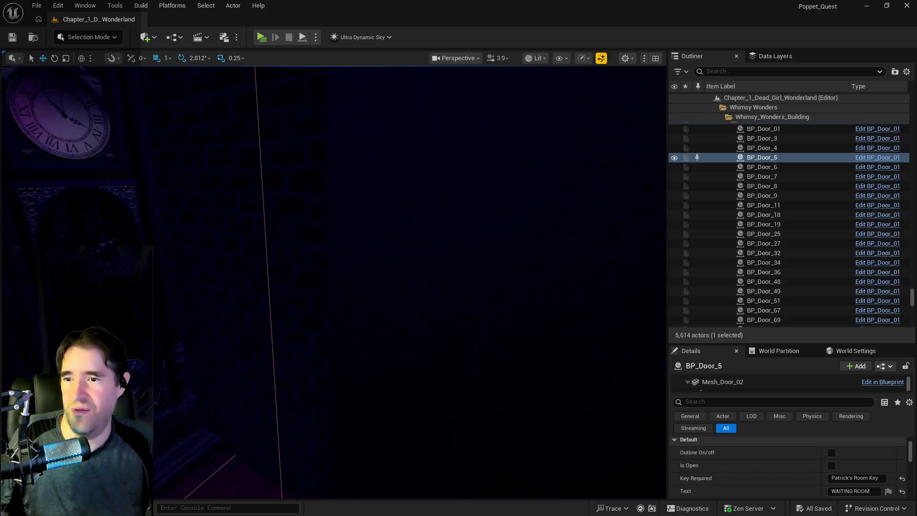
Step: Shift the Waiting Room door (BP_Door_36) a few units right and save
{"action": "mouse_move", "coordinate": [342, 287]}
{"action": "left_mouse_down"}
{"action": "mouse_move", "coordinate": [332, 286]}
{"action": "mouse_move", "coordinate": [363, 287]}
{"action": "mouse_move", "coordinate": [363, 306]}
{"action": "mouse_move", "coordinate": [346, 289]}
{"action": "mouse_move", "coordinate": [356, 290]}
{"action": "mouse_move", "coordinate": [363, 246]}
{"action": "mouse_move", "coordinate": [335, 247]}
{"action": "mouse_move", "coordinate": [330, 234]}
{"action": "mouse_move", "coordinate": [315, 234]}
{"action": "mouse_move", "coordinate": [323, 230]}
{"action": "left_mouse_up"}
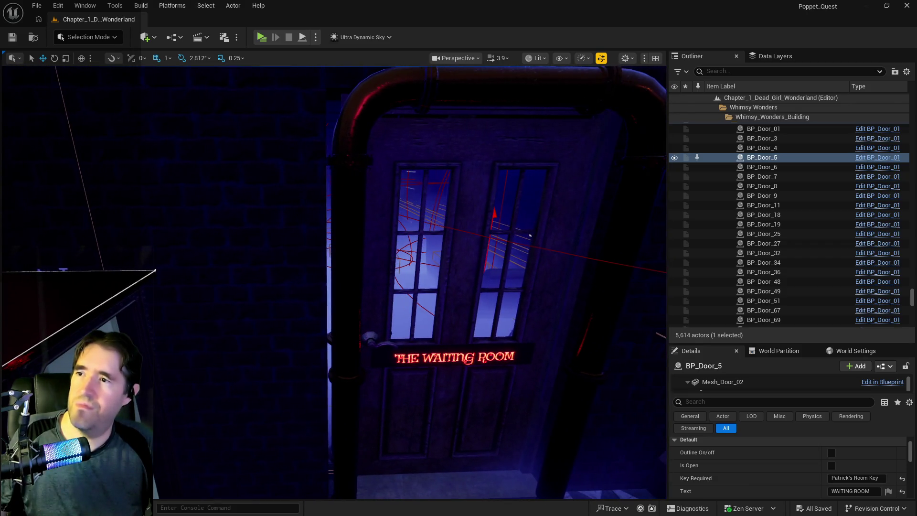
{"action": "left_click", "coordinate": [378, 367]}
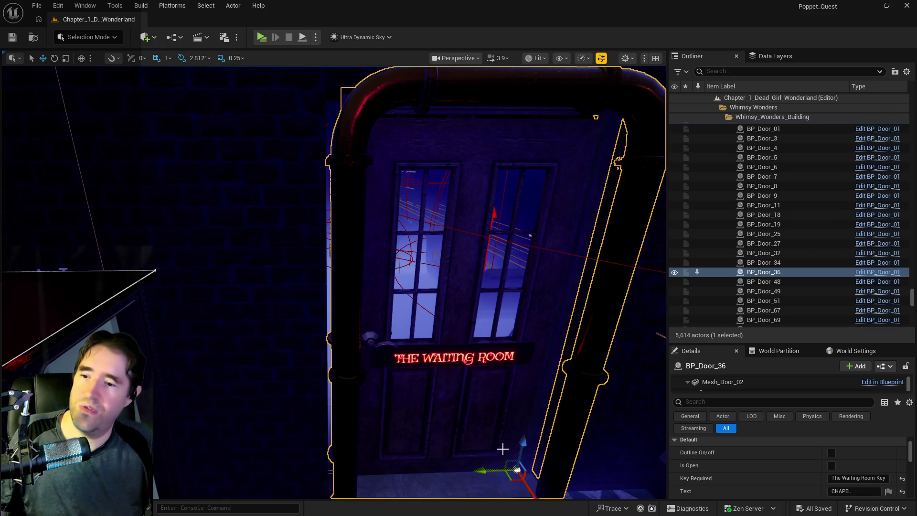
{"action": "left_click_drag", "start_coordinate": [315, 232], "coordinate": [323, 232]}
{"action": "left_click_drag", "start_coordinate": [477, 471], "coordinate": [479, 459]}
{"action": "key", "text": "ctrl+s"}
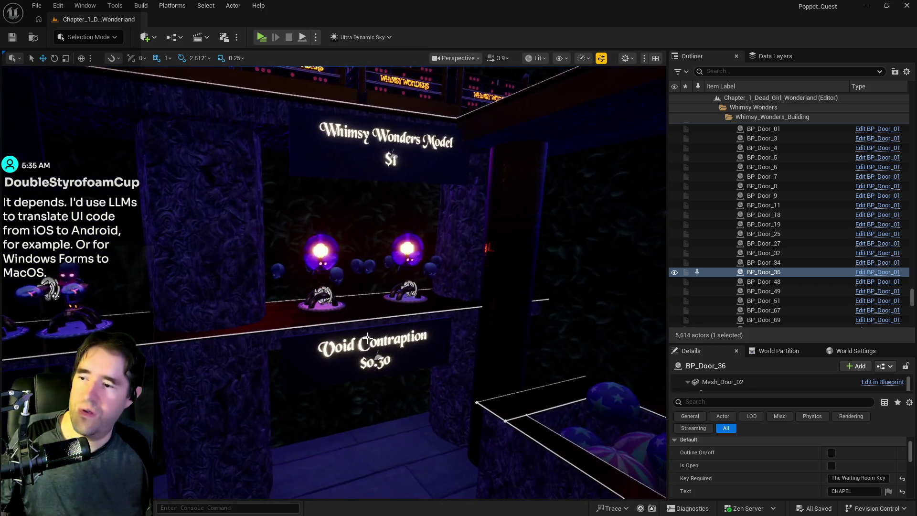
Step: Delete the Void Contraption toy instance from the shelf and clear the Outliner search
{"action": "left_click", "coordinate": [311, 266]}
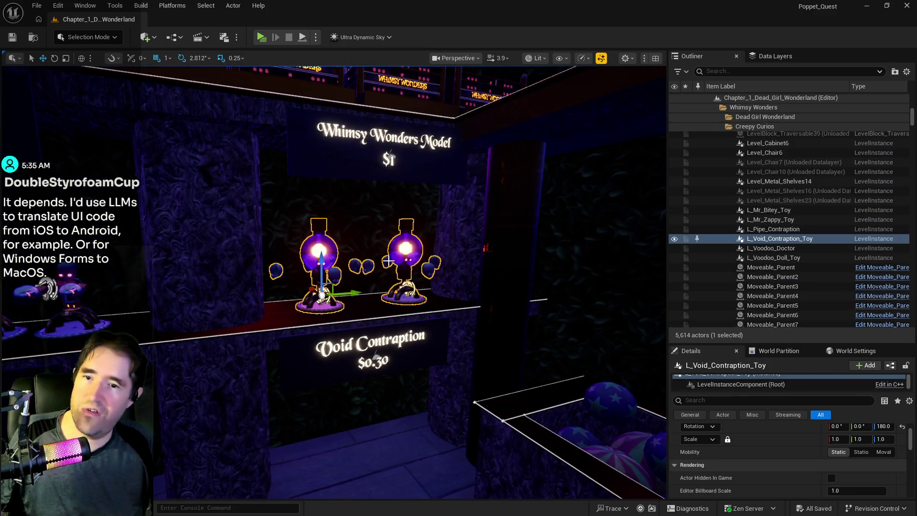
{"action": "key", "text": "Delete"}
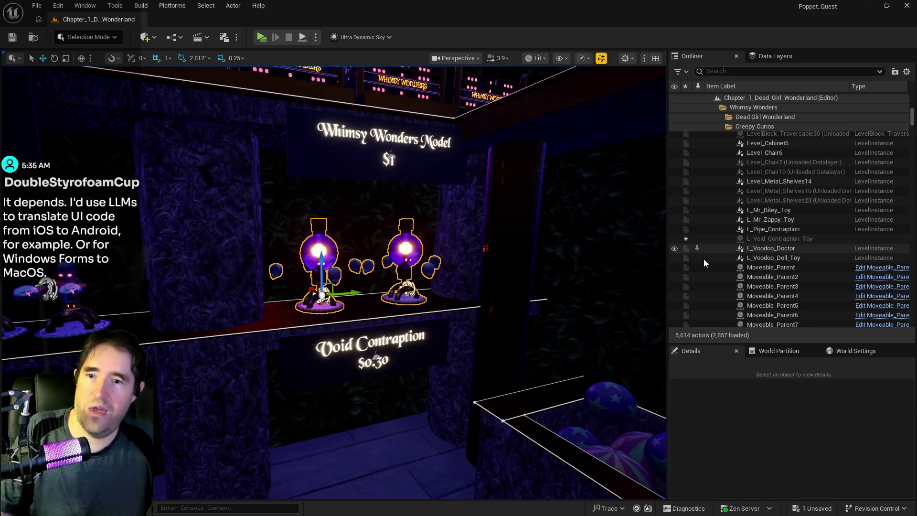
{"action": "left_click", "coordinate": [725, 71]}
{"action": "type", "text": "voo"}
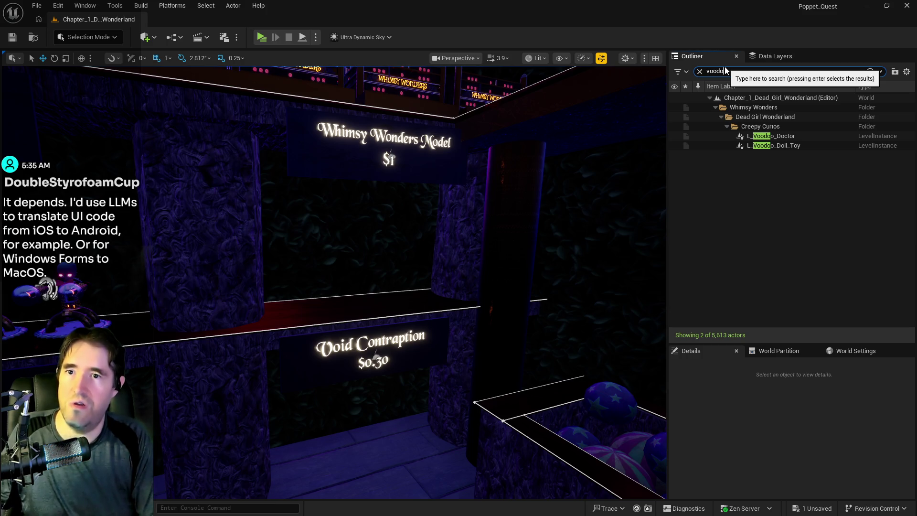
{"action": "key", "text": "BackSpace"}
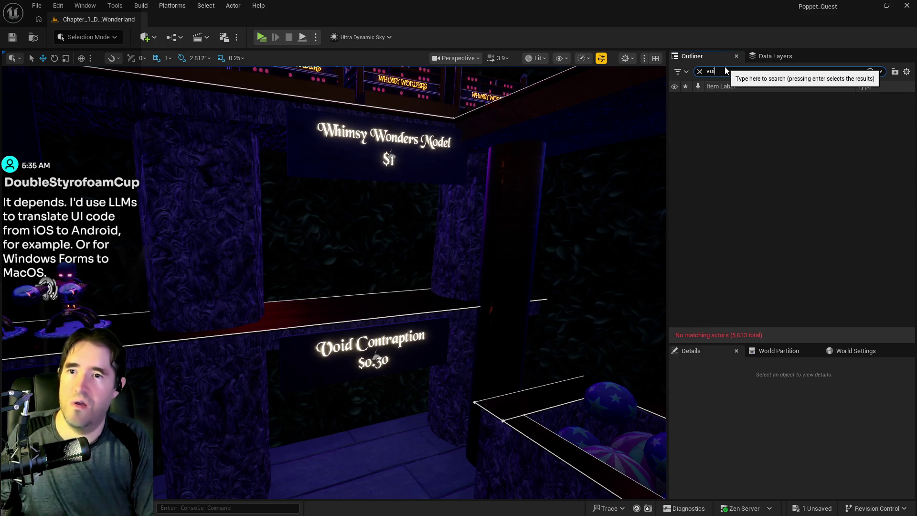
{"action": "key", "text": "BackSpace"}
{"action": "key", "text": "BackSpace"}
Step: Save all modified packages with File > Save All
{"action": "left_click", "coordinate": [37, 5]}
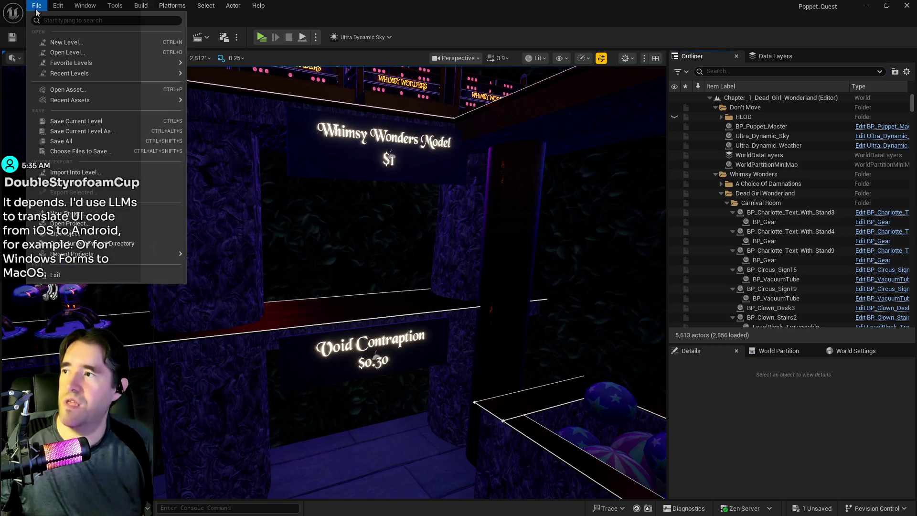
{"action": "left_click", "coordinate": [48, 141]}
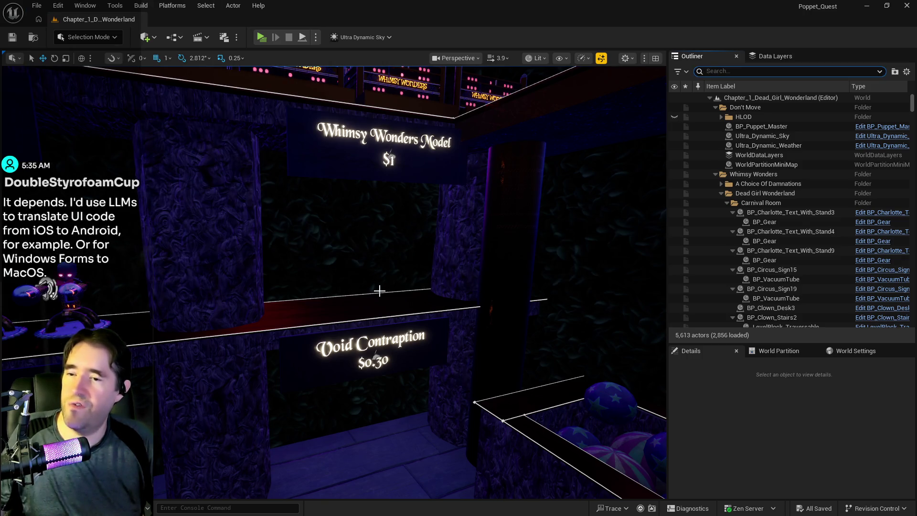
{"action": "scroll", "coordinate": [459, 319], "scroll_direction": "down", "scroll_amount": 5}
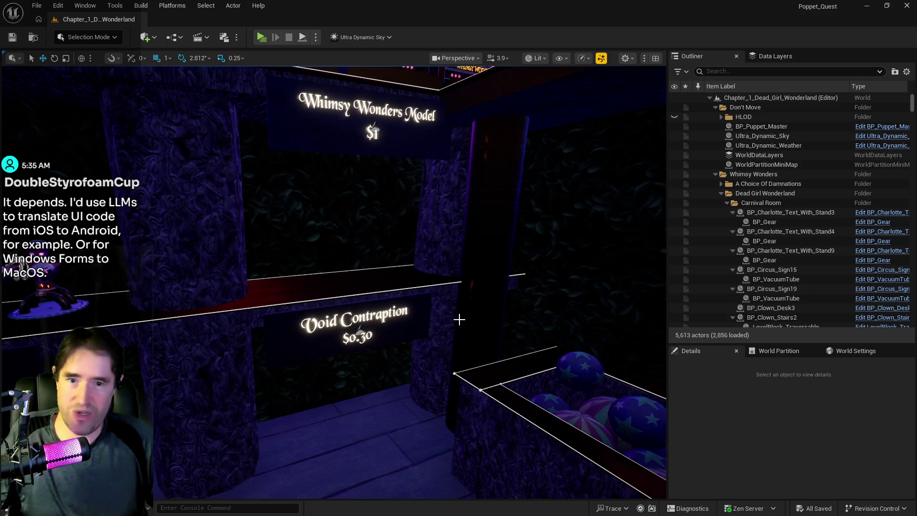
{"action": "left_click_drag", "start_coordinate": [469, 358], "coordinate": [469, 357]}
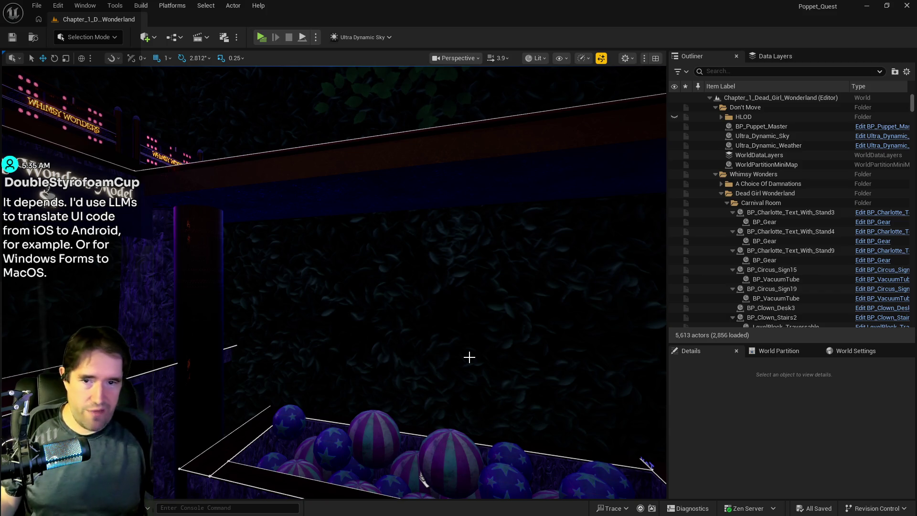
Step: Fly the camera toward the trees and forward through the Hall of Records doorway
{"action": "left_click_drag", "start_coordinate": [405, 398], "coordinate": [406, 398]}
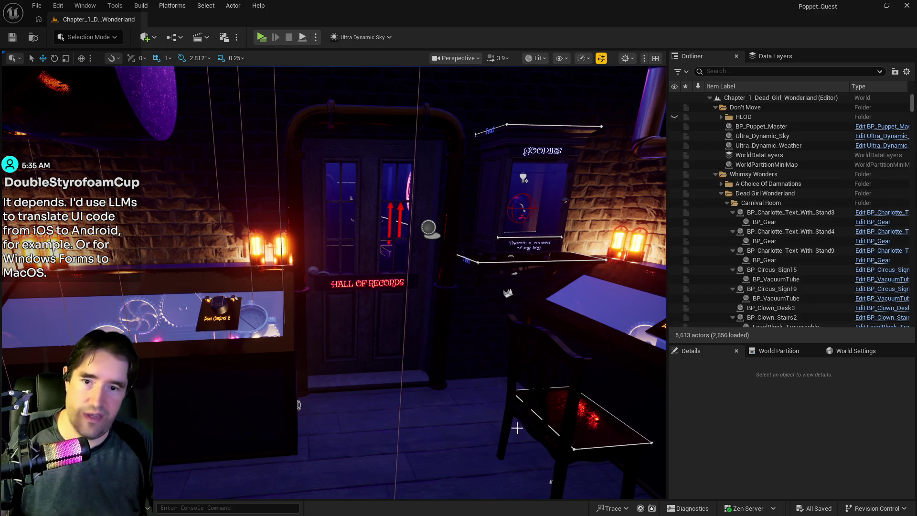
{"action": "left_click_drag", "start_coordinate": [440, 373], "coordinate": [439, 372]}
Step: Fly through the Carnival Room door into the room with the table
{"action": "key", "text": "s"}
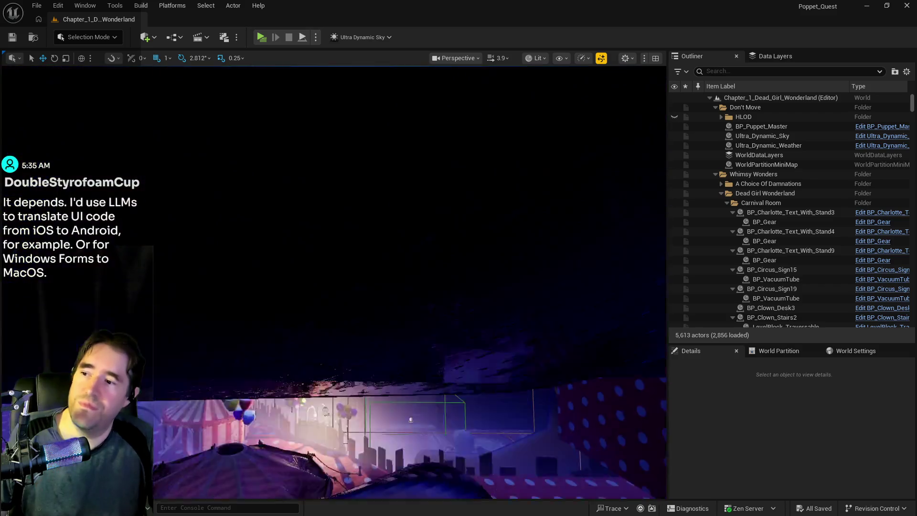
{"action": "key", "text": "w"}
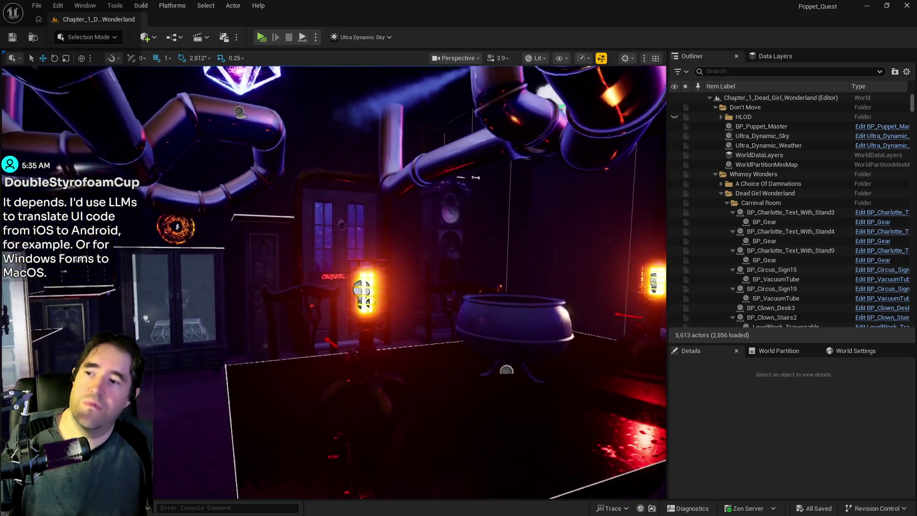
{"action": "key", "text": "s"}
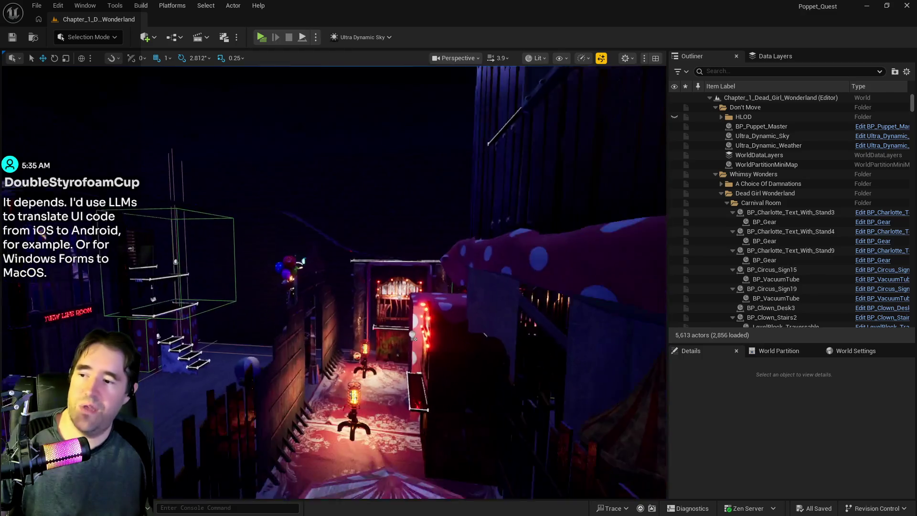
{"action": "key", "text": "d"}
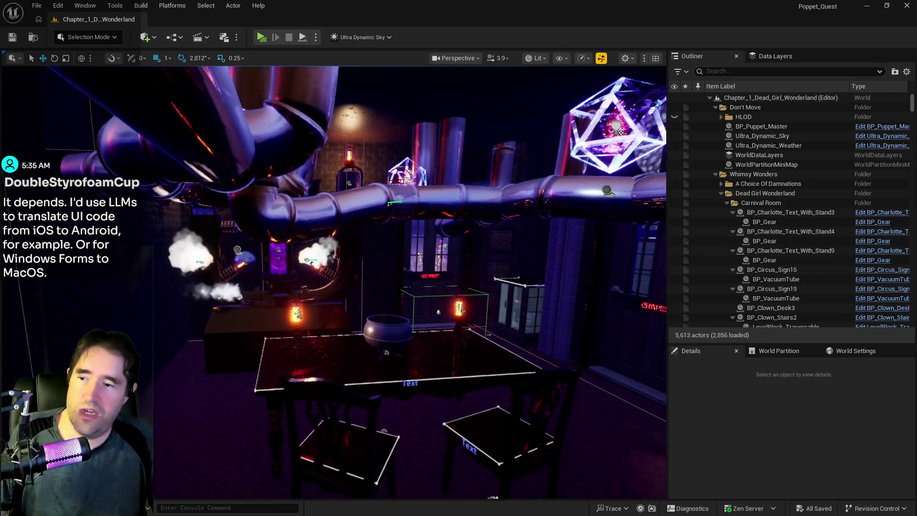
{"action": "key", "text": "w"}
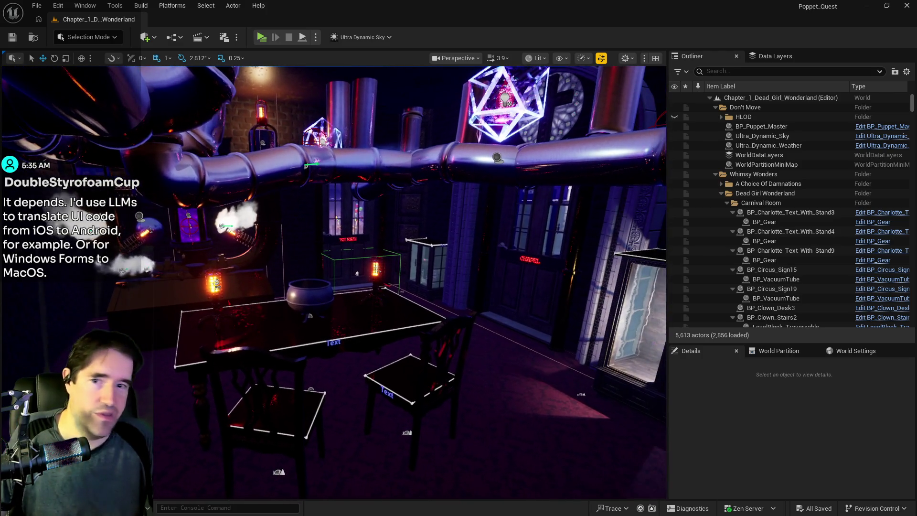
{"action": "key", "text": "d"}
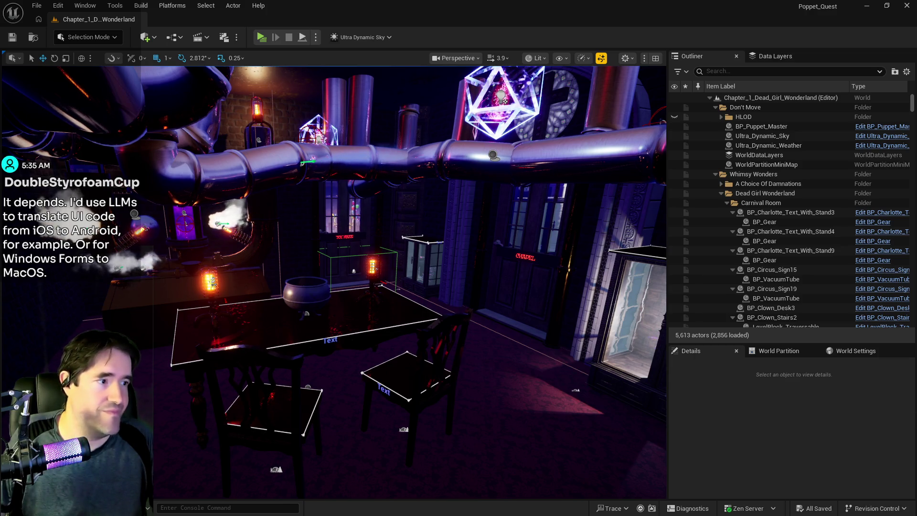
Step: Raise the camera above the chairs, close in on the table and cauldron, and bring up the Content Drawer
{"action": "mouse_move", "coordinate": [563, 455]}
{"action": "left_mouse_down"}
{"action": "mouse_move", "coordinate": [535, 430]}
{"action": "mouse_move", "coordinate": [535, 473]}
{"action": "left_mouse_up"}
{"action": "key", "text": "e"}
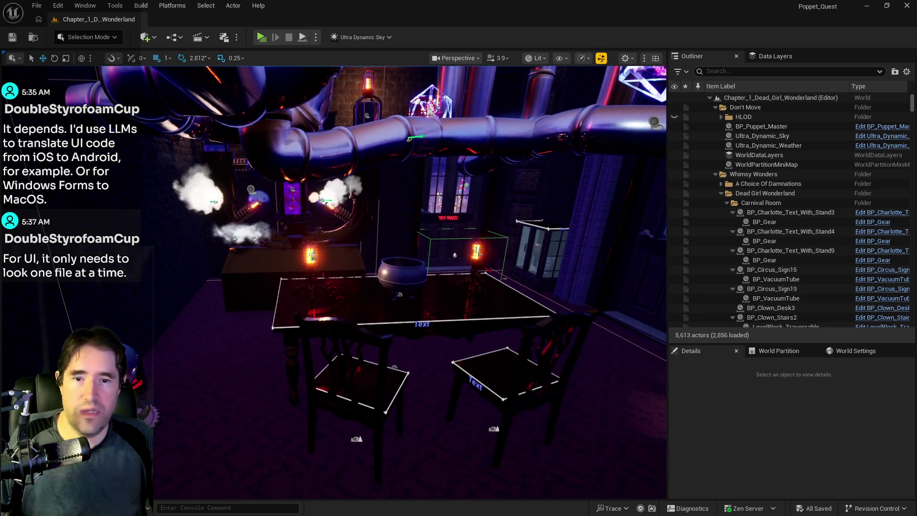
{"action": "key", "text": "w"}
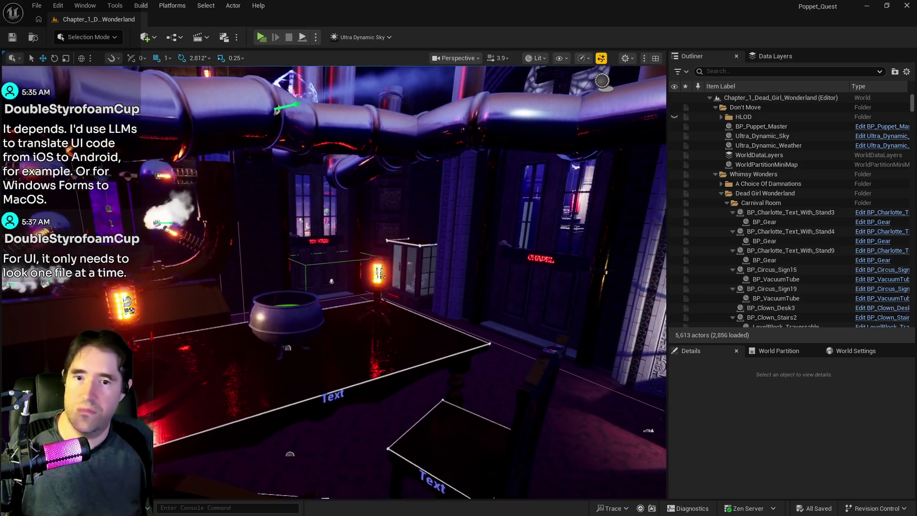
{"action": "left_click_drag", "start_coordinate": [558, 450], "coordinate": [557, 451]}
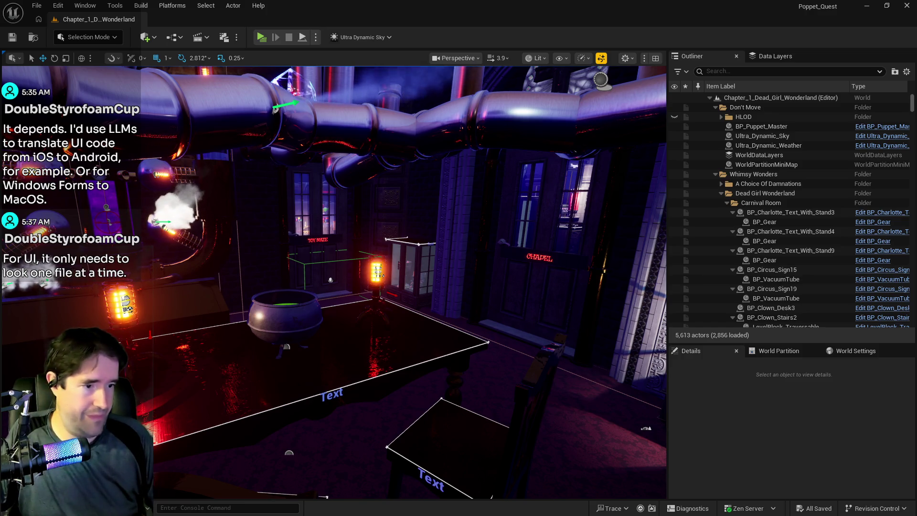
{"action": "left_click", "coordinate": [4, 511]}
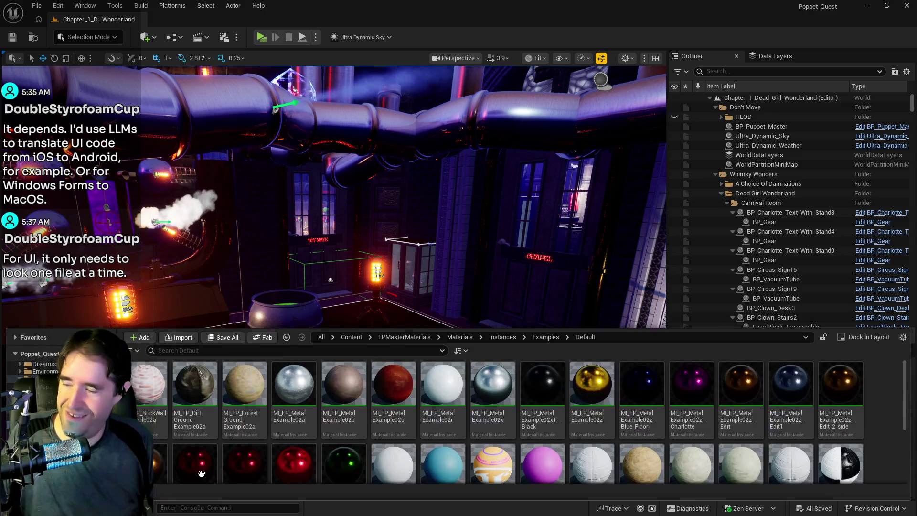
Step: Dock the Content Drawer as a Content Browser window on the left side of the screen
{"action": "left_click", "coordinate": [857, 337]}
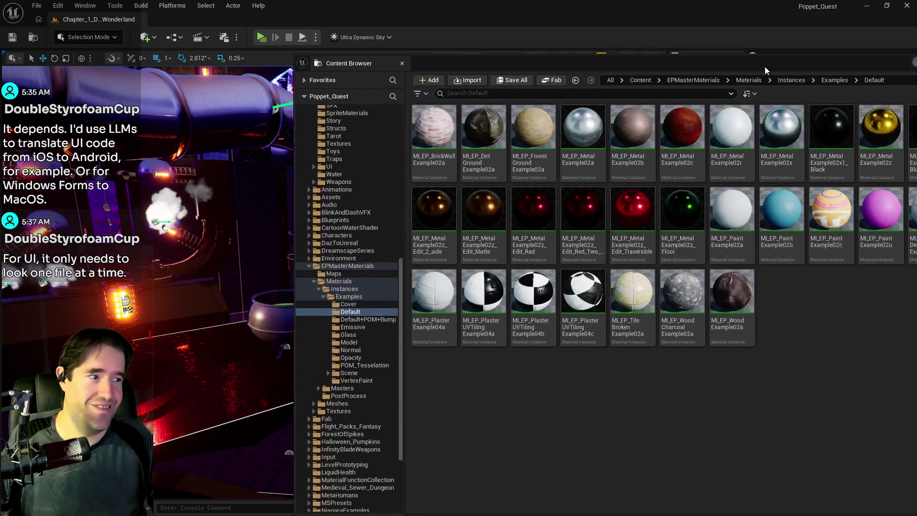
{"action": "mouse_move", "coordinate": [765, 67]}
{"action": "left_mouse_down"}
{"action": "mouse_move", "coordinate": [449, 67]}
{"action": "mouse_move", "coordinate": [486, 45]}
{"action": "left_mouse_up"}
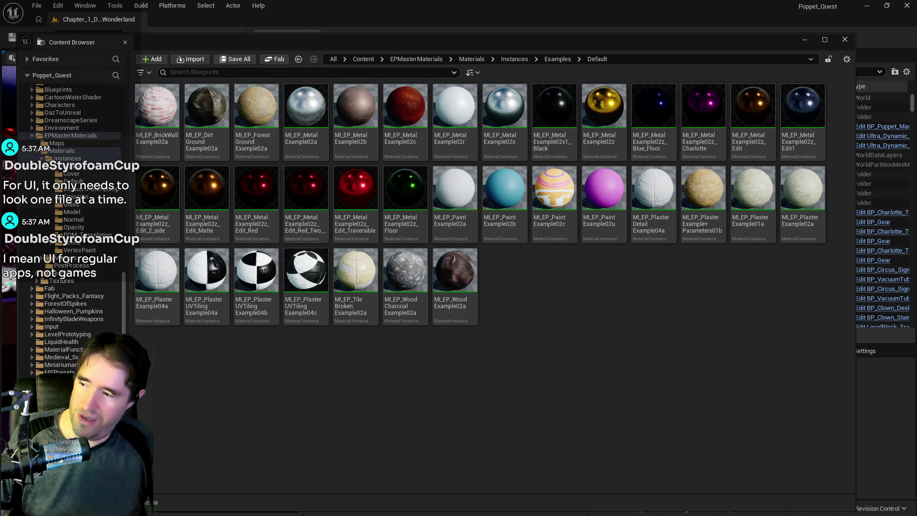
Step: Browse UINavSimplePack's Blueprints, Data, Fonts, Materials and Textures folders
{"action": "left_click", "coordinate": [68, 456]}
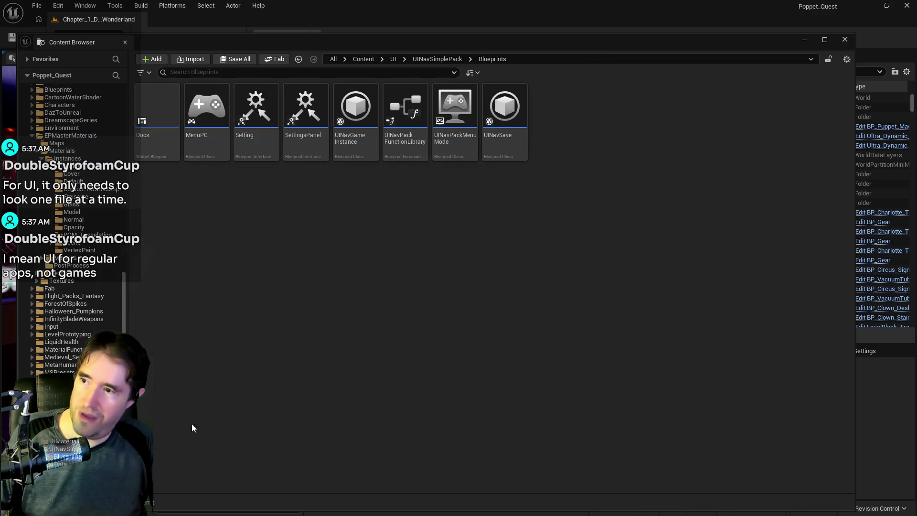
{"action": "left_click", "coordinate": [66, 465]}
{"action": "left_click", "coordinate": [65, 472]}
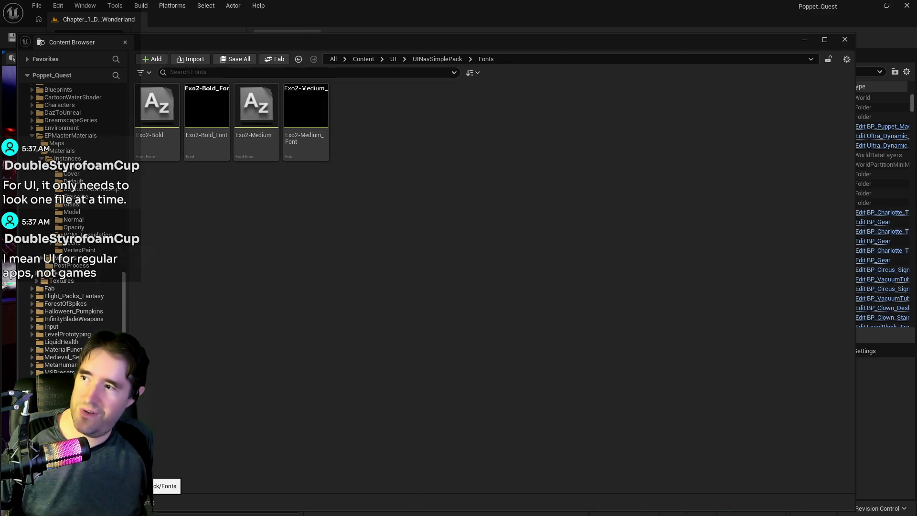
{"action": "scroll", "coordinate": [72, 229], "scroll_direction": "down", "scroll_amount": 2}
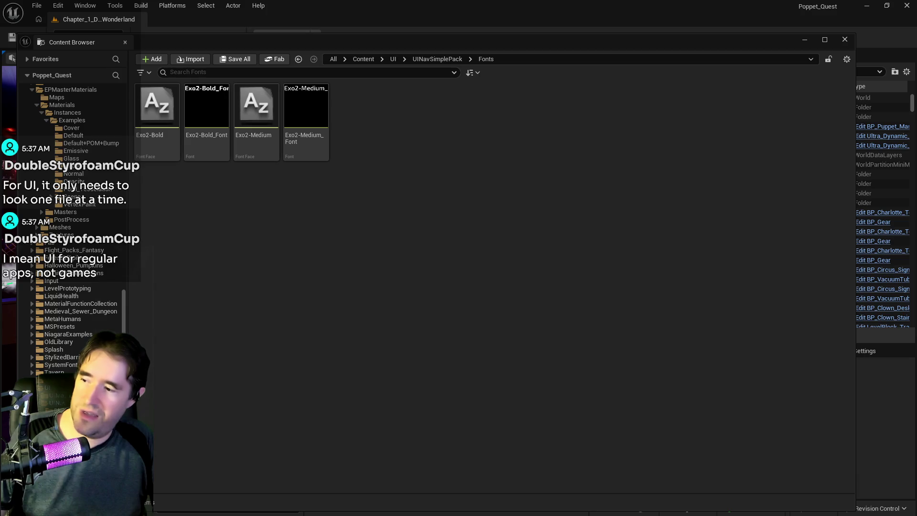
{"action": "left_click", "coordinate": [62, 449]}
{"action": "left_click", "coordinate": [62, 457]}
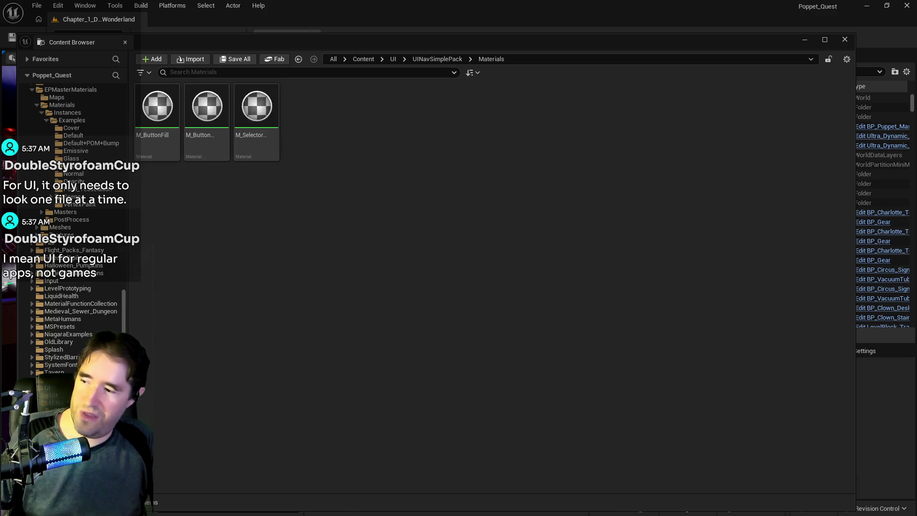
{"action": "left_click", "coordinate": [62, 457]}
Step: Expand UMG's Elements, Settings (Audio, Game, Video) and Tutorial folders, ending on UMG/Widgets
{"action": "left_click", "coordinate": [62, 465]}
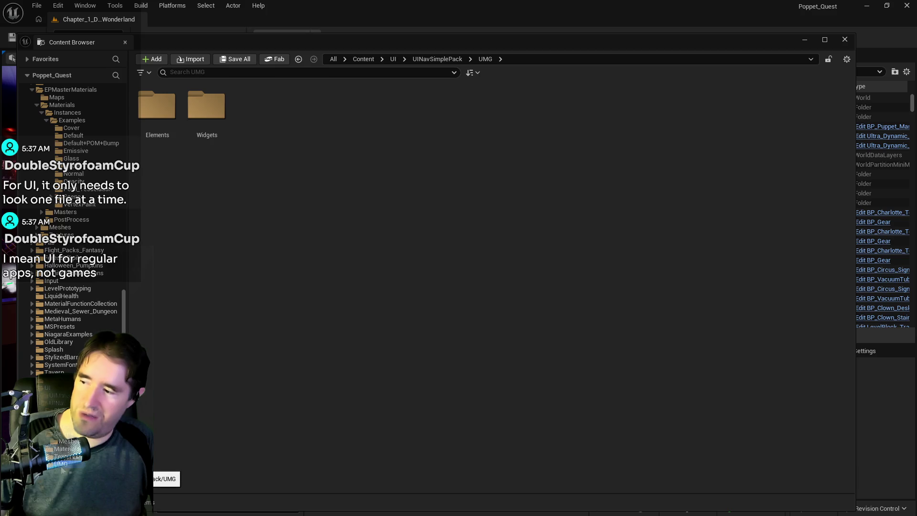
{"action": "left_click", "coordinate": [67, 472]}
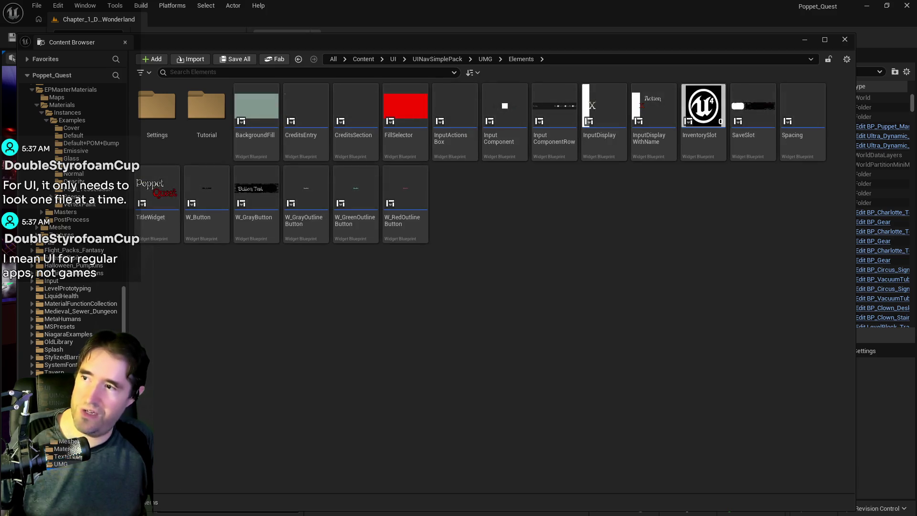
{"action": "left_click", "coordinate": [71, 479]}
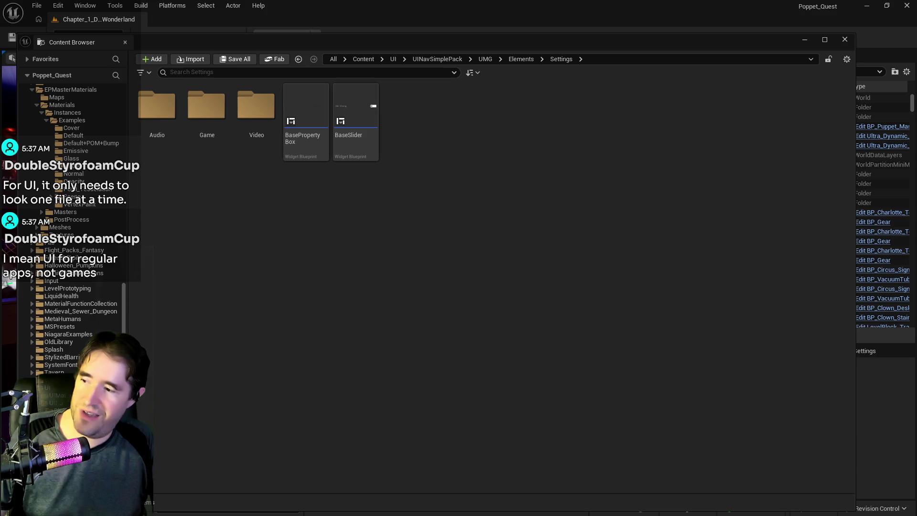
{"action": "left_click", "coordinate": [77, 488]}
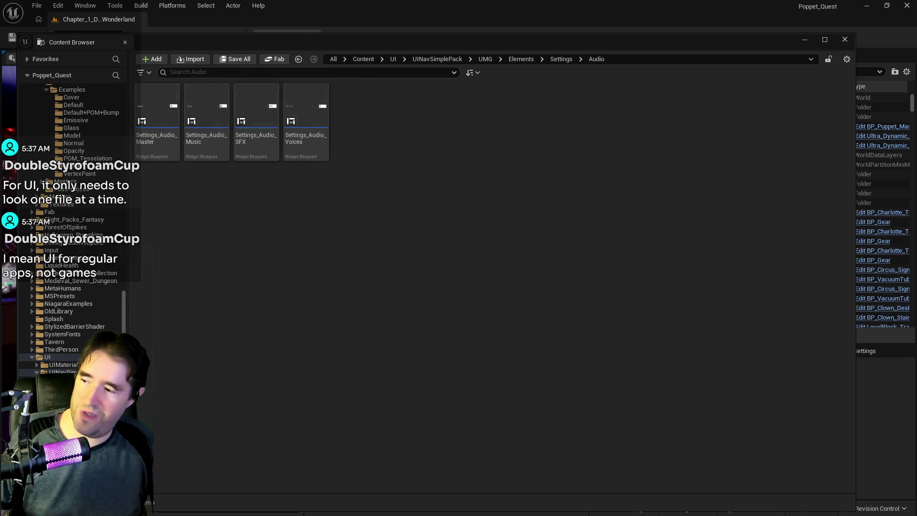
{"action": "left_click", "coordinate": [77, 495]}
{"action": "left_click", "coordinate": [77, 502]}
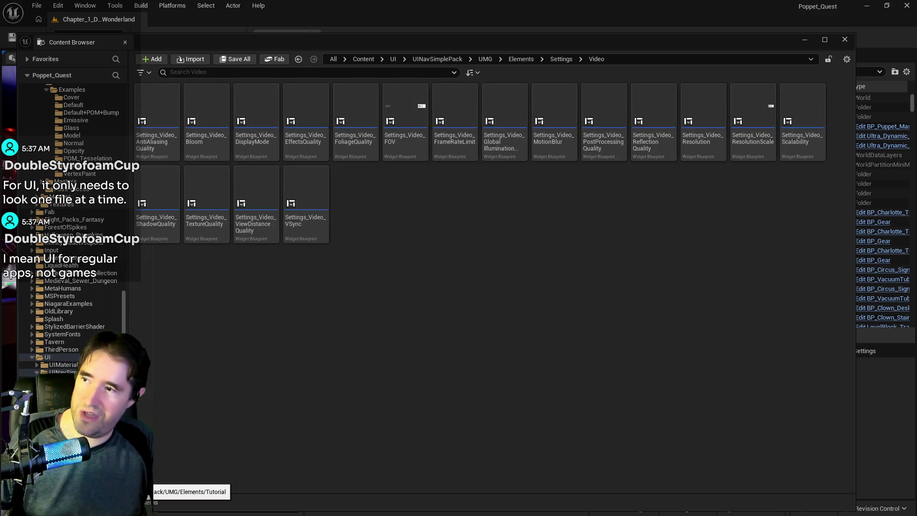
{"action": "left_click", "coordinate": [72, 510]}
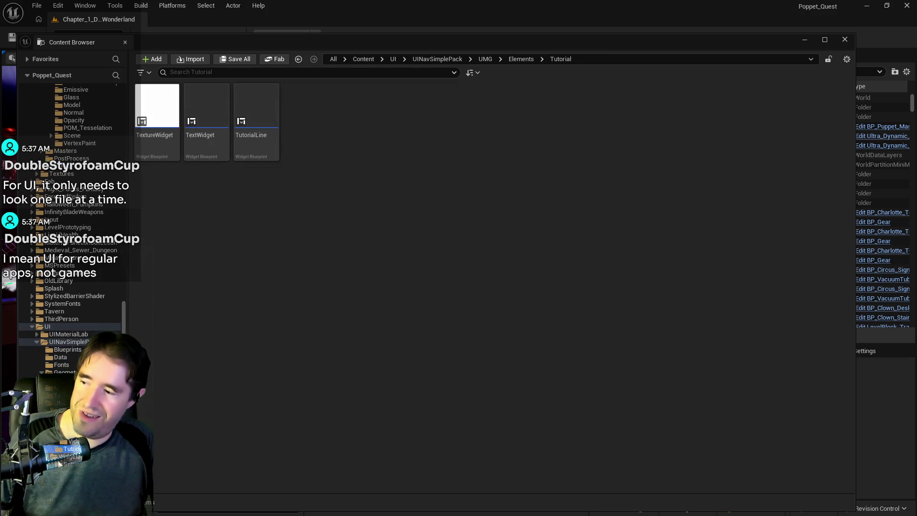
{"action": "left_click", "coordinate": [58, 464]}
{"action": "left_click", "coordinate": [63, 457]}
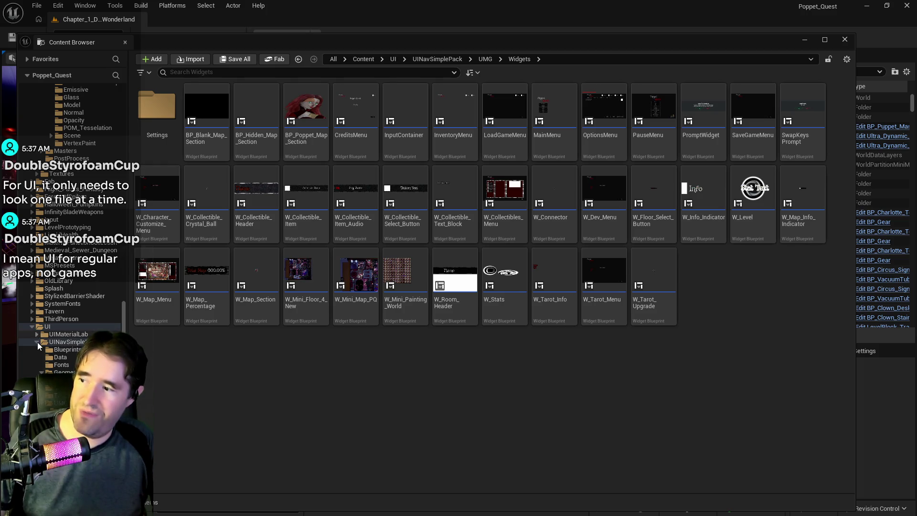
Step: List all UINavSimplePack contents, then minimize the Content Browser to reveal the level viewport
{"action": "left_click", "coordinate": [37, 342], "text": "ctrl"}
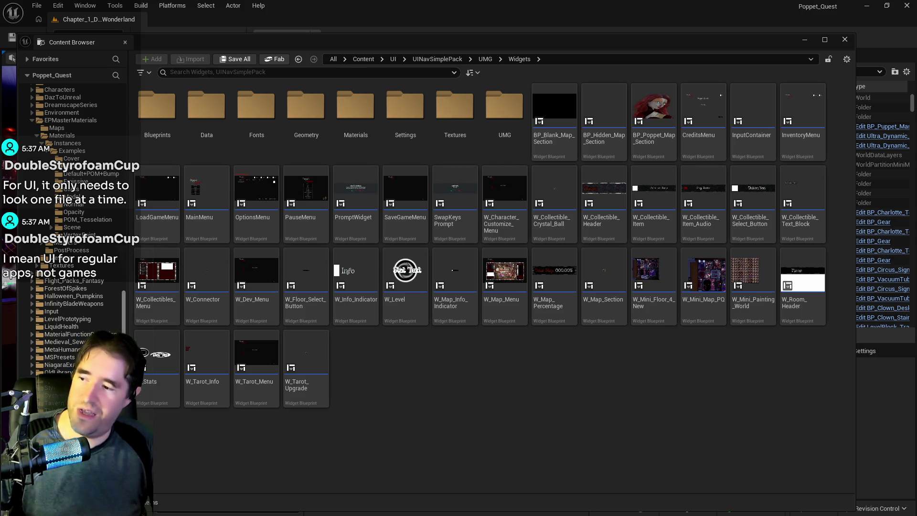
{"action": "scroll", "coordinate": [121, 225], "scroll_direction": "up", "scroll_amount": 10}
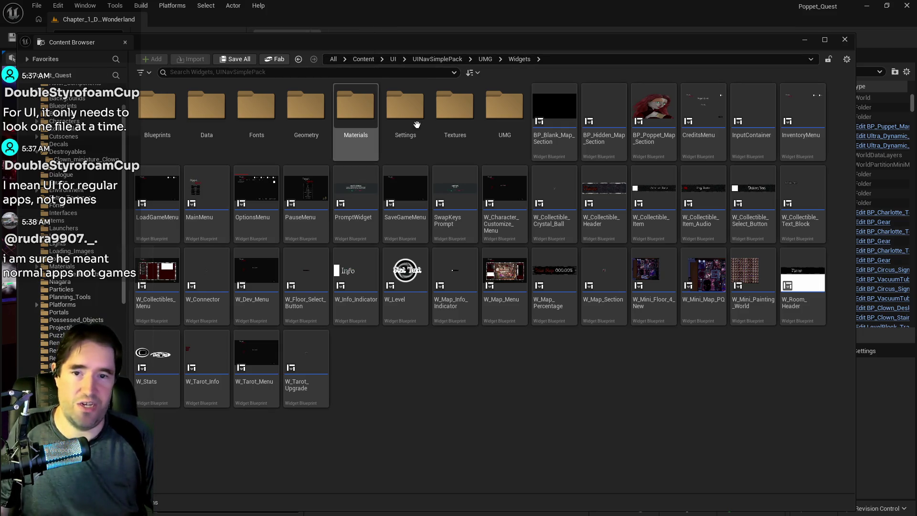
{"action": "left_click", "coordinate": [806, 41]}
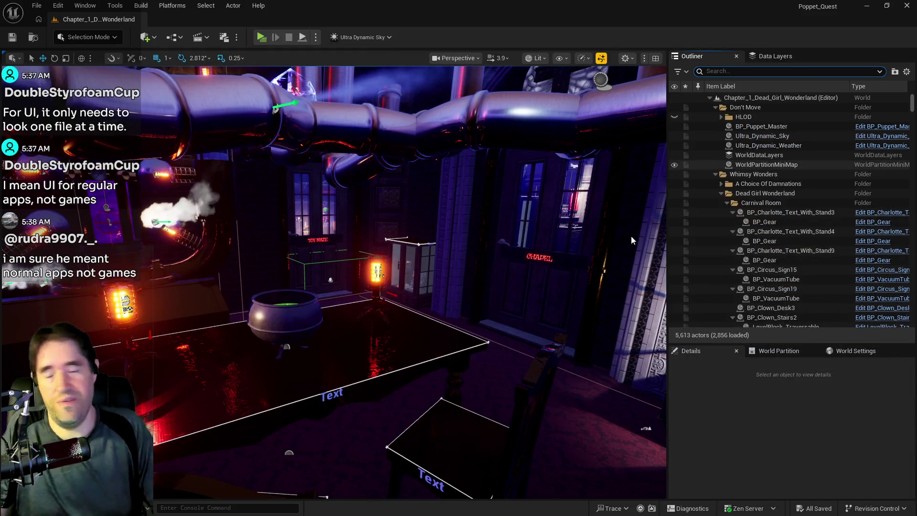
Step: Turn the view from the cauldron room to the Toy Maze door beside the glass cabinet
{"action": "mouse_move", "coordinate": [424, 327]}
{"action": "left_mouse_down"}
{"action": "mouse_move", "coordinate": [424, 296]}
{"action": "mouse_move", "coordinate": [416, 311]}
{"action": "mouse_move", "coordinate": [359, 310]}
{"action": "mouse_move", "coordinate": [382, 272]}
{"action": "mouse_move", "coordinate": [351, 272]}
{"action": "left_mouse_up"}
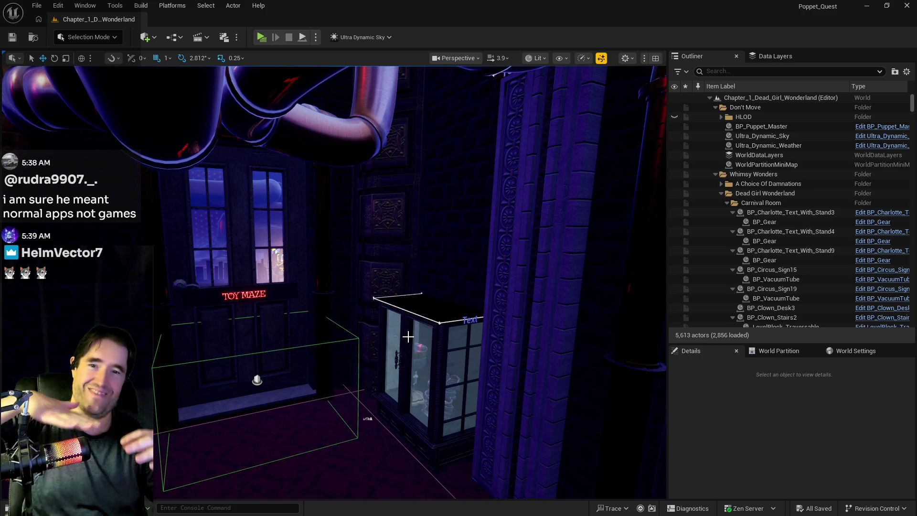
Step: Fly the camera up past the pipes to frame the Moonlit Garden doorway in the Carnival Room area
{"action": "left_click_drag", "start_coordinate": [294, 425], "coordinate": [300, 414]}
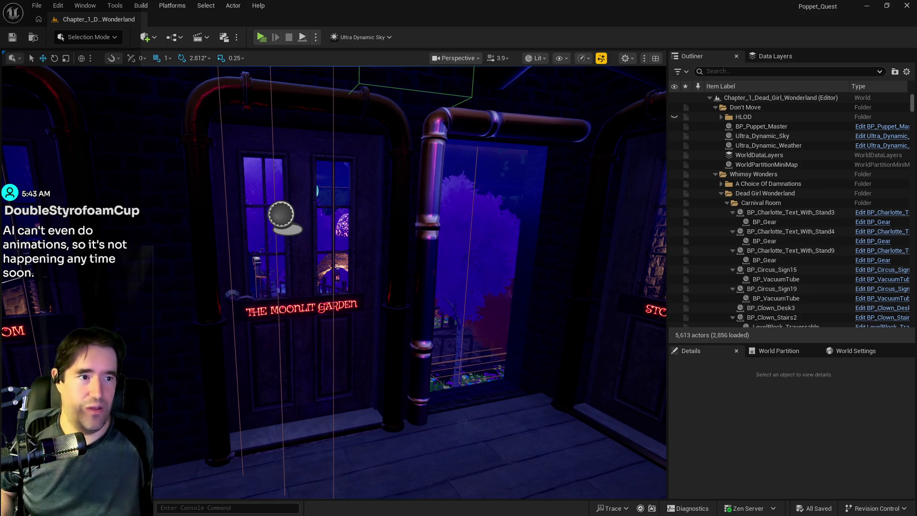
{"action": "key", "text": "alt+Tab"}
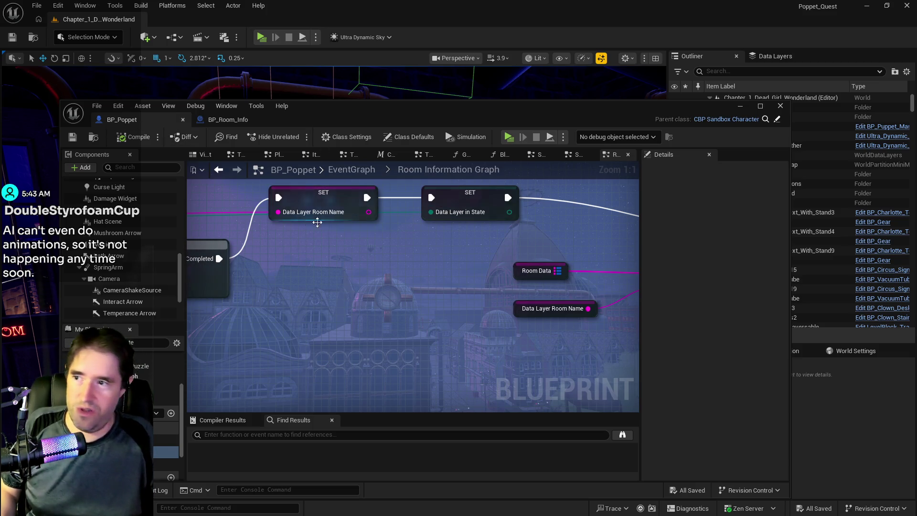
Step: Zoom out over the BP_Poppet Room Information Graph and try a Blueprint member search, then clear it
{"action": "scroll", "coordinate": [346, 320], "scroll_direction": "down", "scroll_amount": 1}
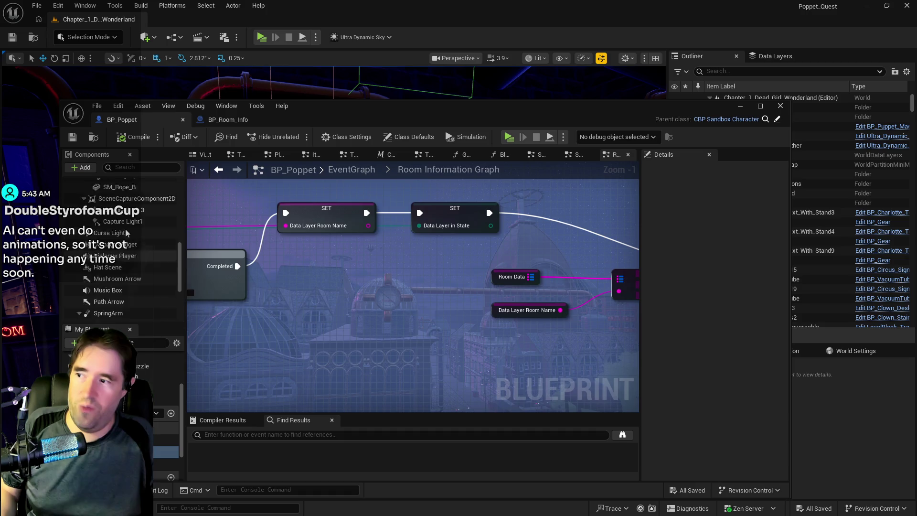
{"action": "scroll", "coordinate": [129, 258], "scroll_direction": "down", "scroll_amount": 1}
{"action": "scroll", "coordinate": [311, 306], "scroll_direction": "down", "scroll_amount": 4}
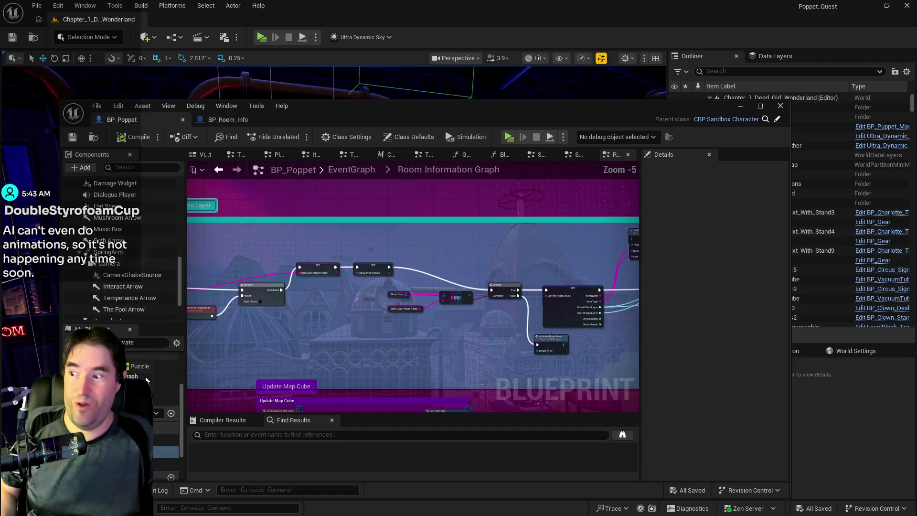
{"action": "left_click", "coordinate": [143, 342]}
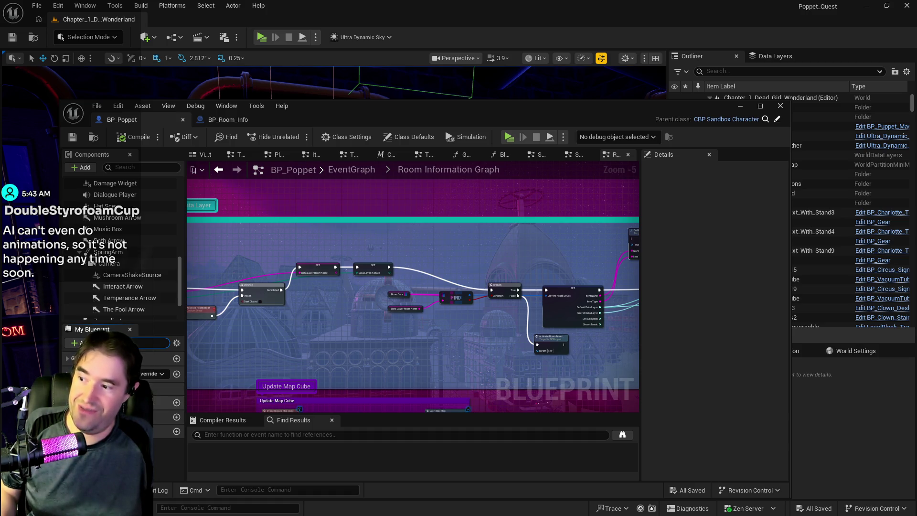
{"action": "key", "text": "Escape"}
Step: Scroll up and down through the My Blueprint panel to review the data layer logic
{"action": "scroll", "coordinate": [119, 396], "scroll_direction": "down", "scroll_amount": 5}
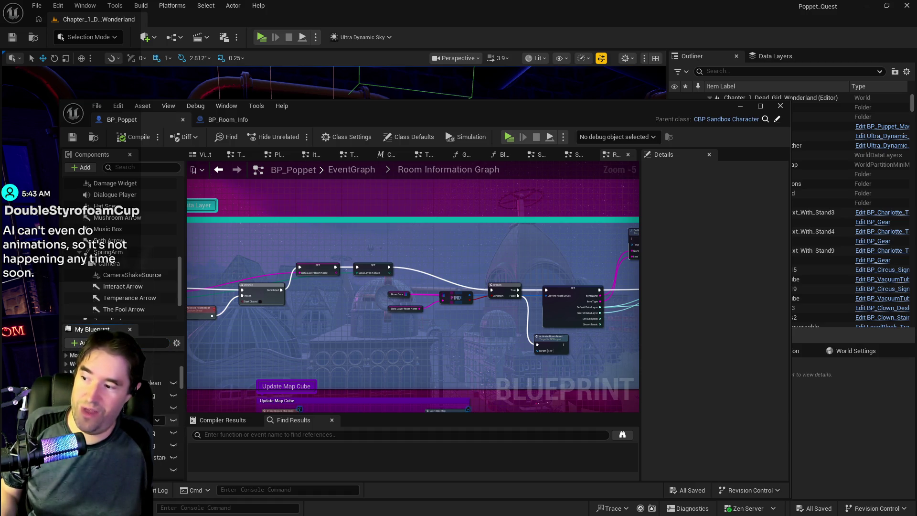
{"action": "scroll", "coordinate": [120, 397], "scroll_direction": "up", "scroll_amount": 5}
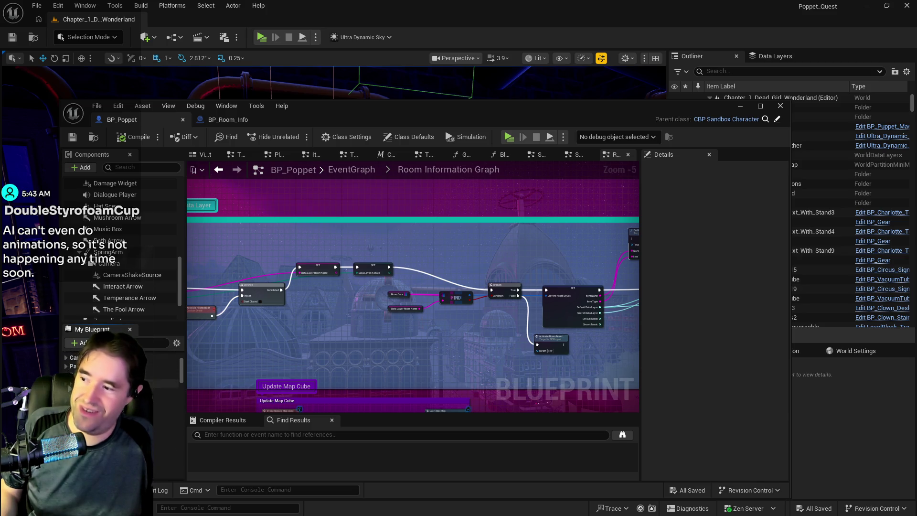
{"action": "scroll", "coordinate": [68, 384], "scroll_direction": "up", "scroll_amount": 3}
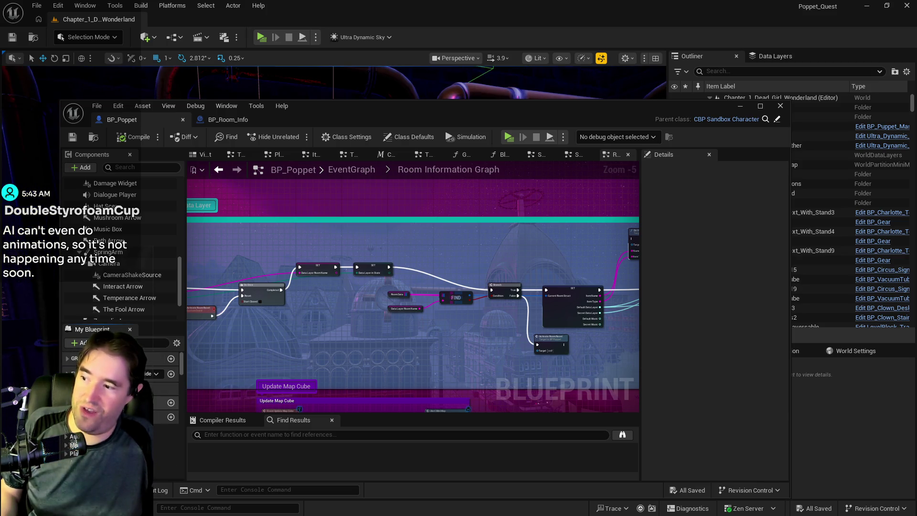
{"action": "scroll", "coordinate": [69, 384], "scroll_direction": "down", "scroll_amount": 3}
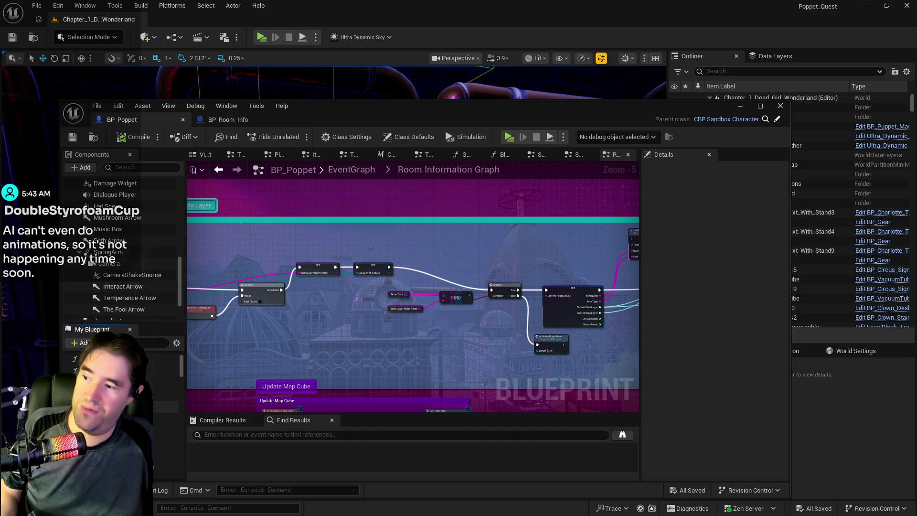
{"action": "scroll", "coordinate": [68, 383], "scroll_direction": "up", "scroll_amount": 2}
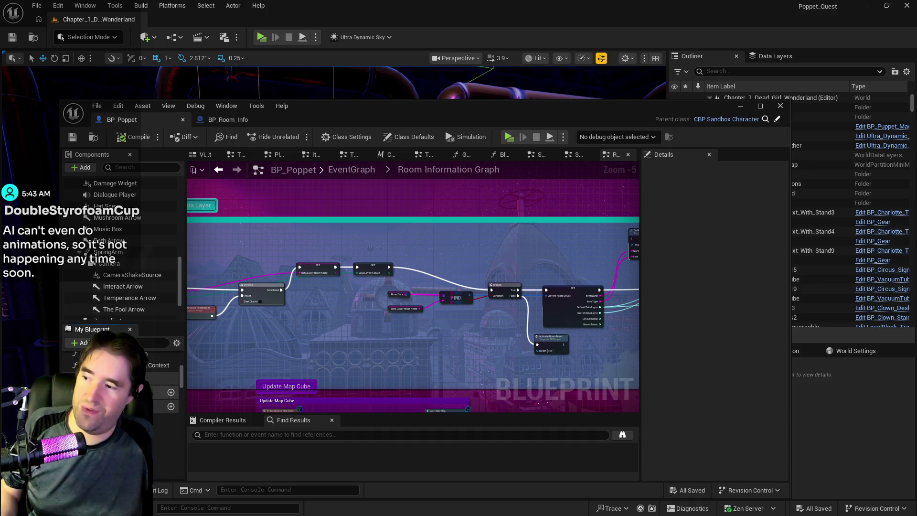
{"action": "scroll", "coordinate": [68, 384], "scroll_direction": "down", "scroll_amount": 3}
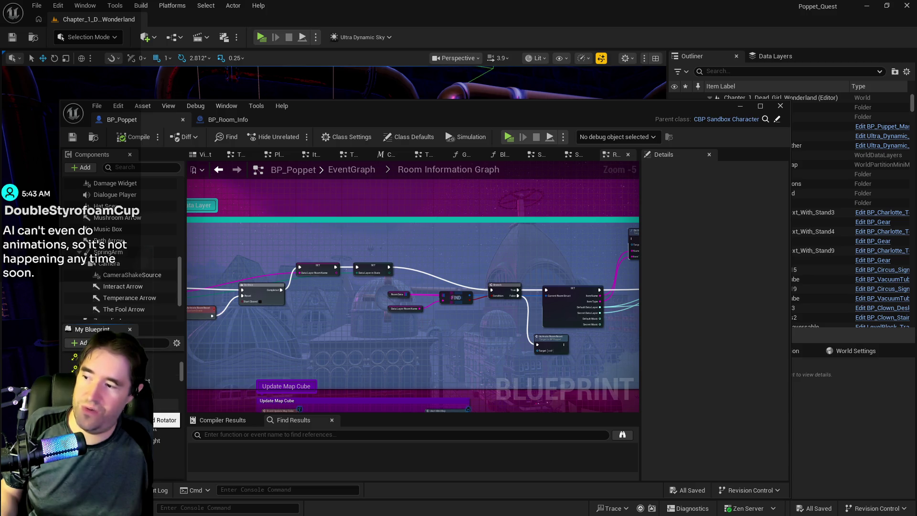
{"action": "scroll", "coordinate": [154, 406], "scroll_direction": "down", "scroll_amount": 3}
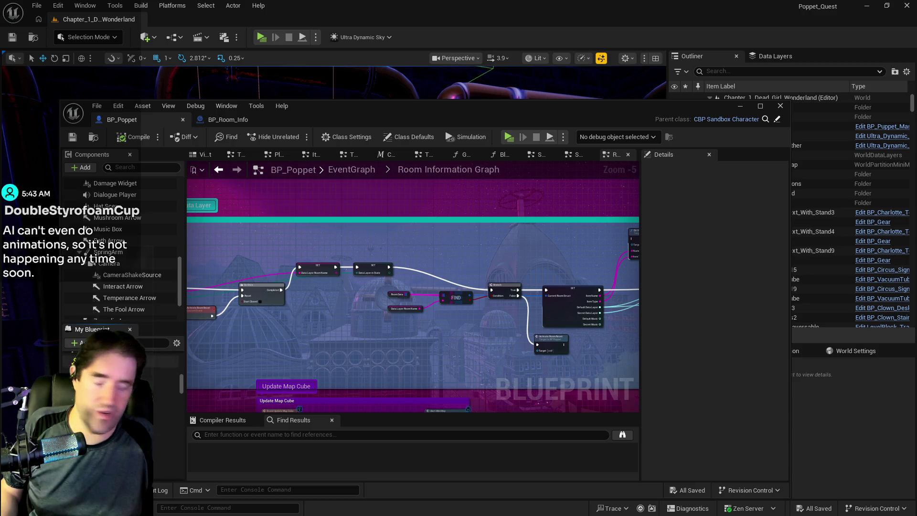
{"action": "scroll", "coordinate": [153, 405], "scroll_direction": "down", "scroll_amount": 2}
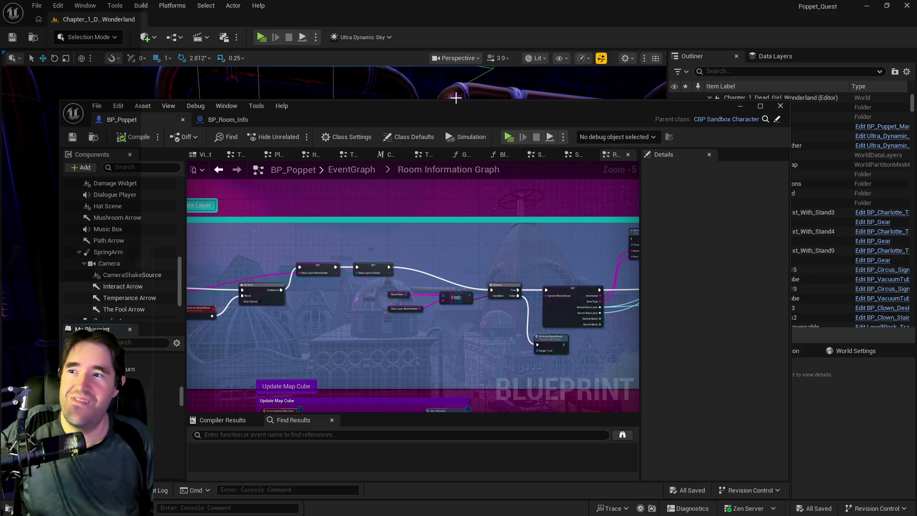
Step: Move the BP_Poppet window off screen and fly the camera through the rooms to the goodies cabinet
{"action": "left_click_drag", "start_coordinate": [449, 114], "coordinate": [916, 114]}
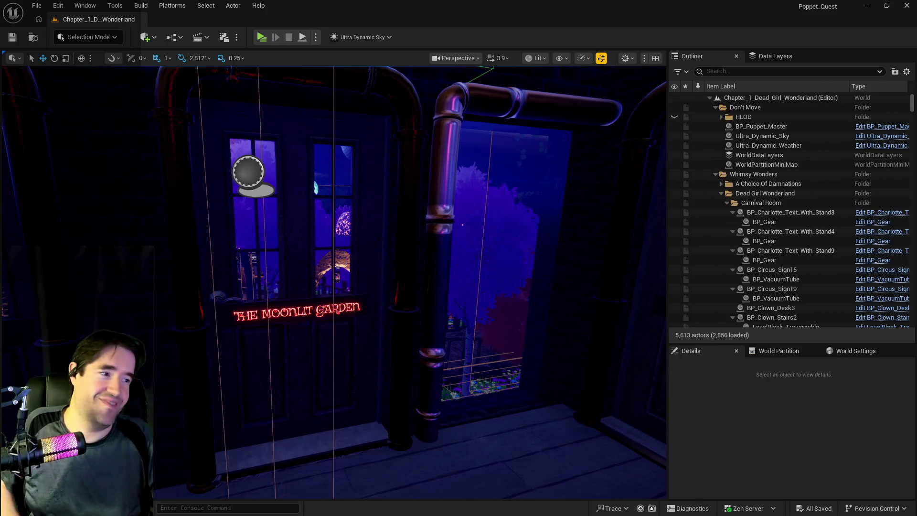
{"action": "left_click_drag", "start_coordinate": [542, 324], "coordinate": [543, 324]}
{"action": "left_click_drag", "start_coordinate": [336, 333], "coordinate": [336, 333]}
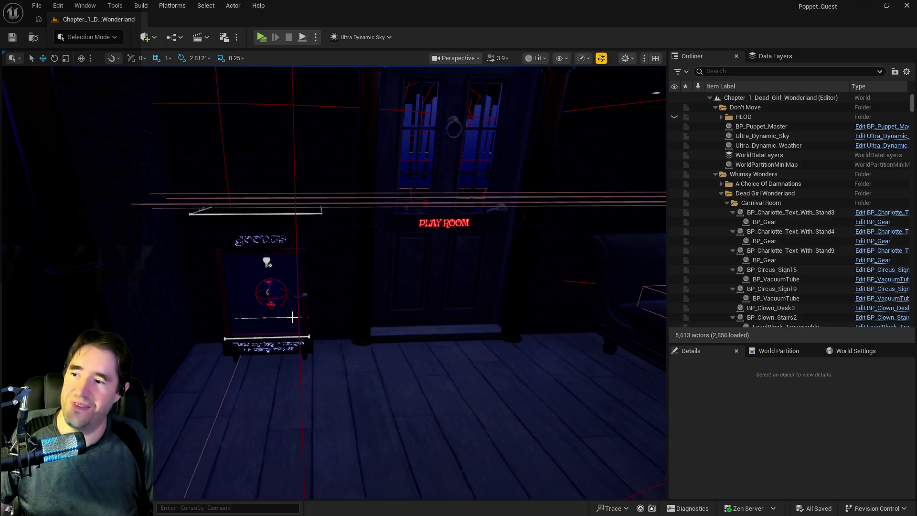
Step: Select all actors in the Staff Only folder and frame them in the viewport
{"action": "left_click", "coordinate": [337, 333]}
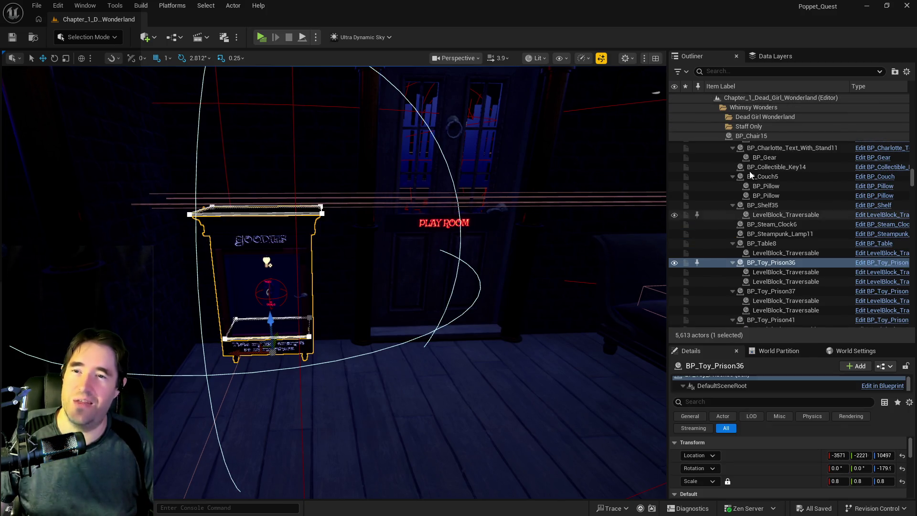
{"action": "left_click_drag", "start_coordinate": [360, 324], "coordinate": [416, 338]}
{"action": "left_click", "coordinate": [533, 349]}
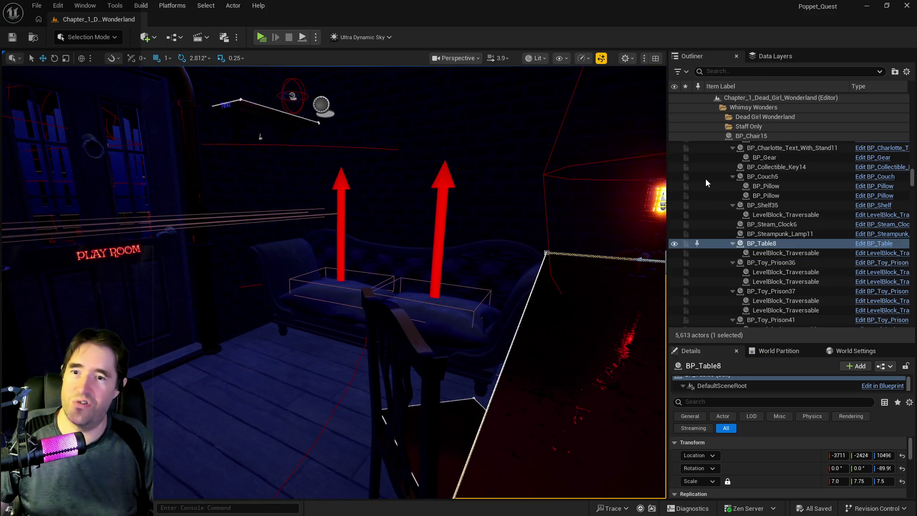
{"action": "left_click", "coordinate": [733, 129]}
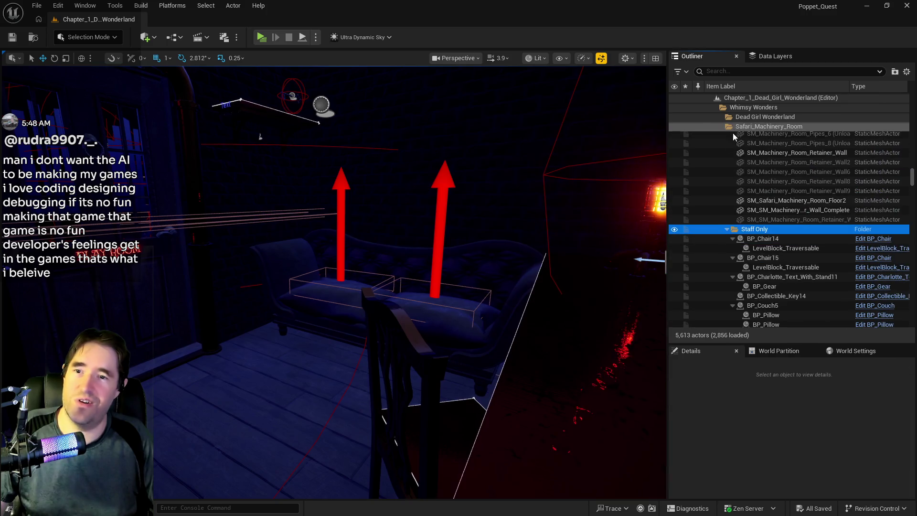
{"action": "right_click", "coordinate": [743, 227]}
{"action": "mouse_move", "coordinate": [794, 278]}
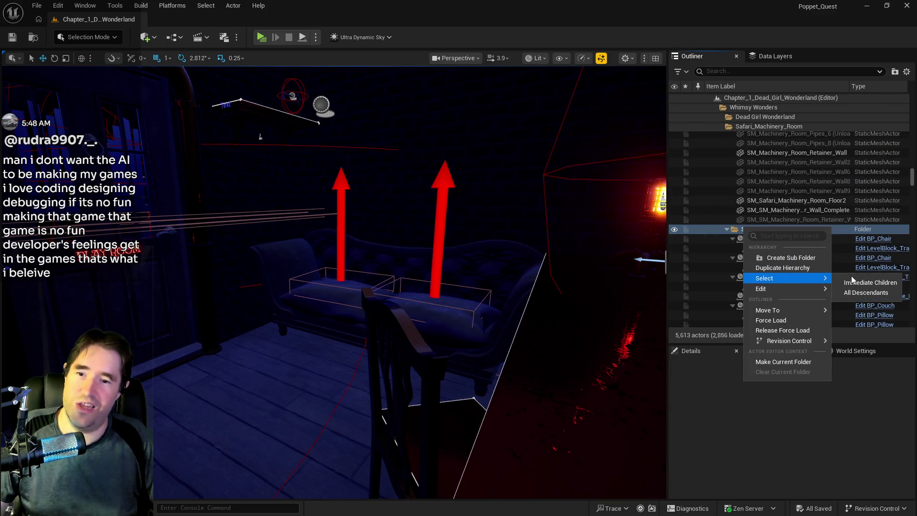
{"action": "left_click", "coordinate": [860, 295]}
{"action": "key", "text": "f"}
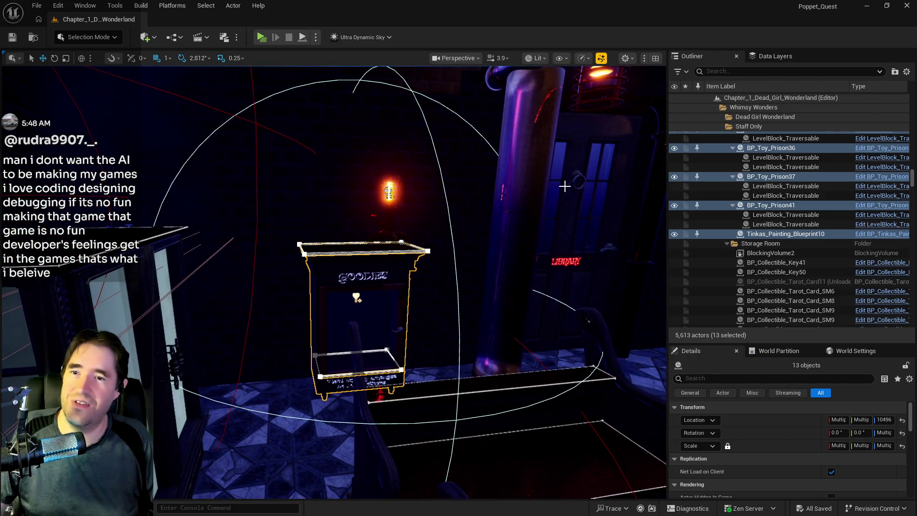
Step: Move BP_Charlotte_Smoke5 into the Music Room folder, searching the folders for 'music'
{"action": "left_click", "coordinate": [558, 195]}
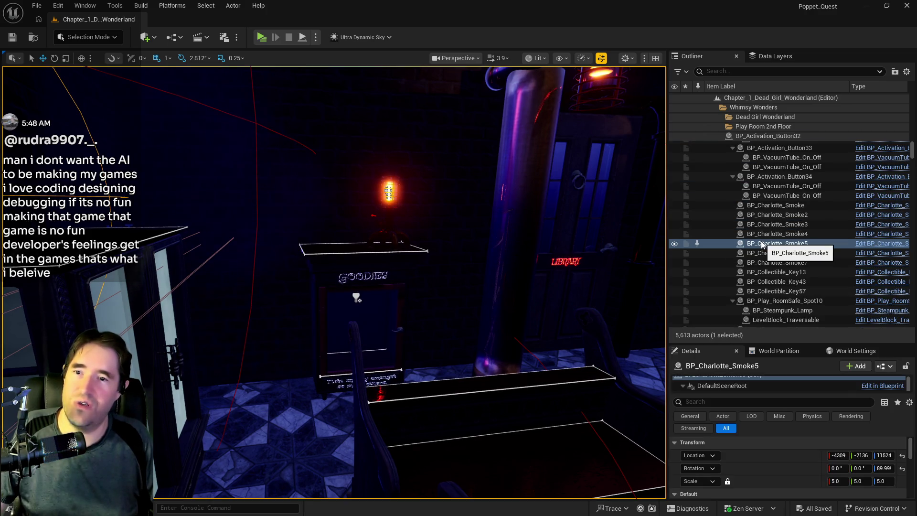
{"action": "right_click", "coordinate": [758, 243]}
{"action": "mouse_move", "coordinate": [615, 454]}
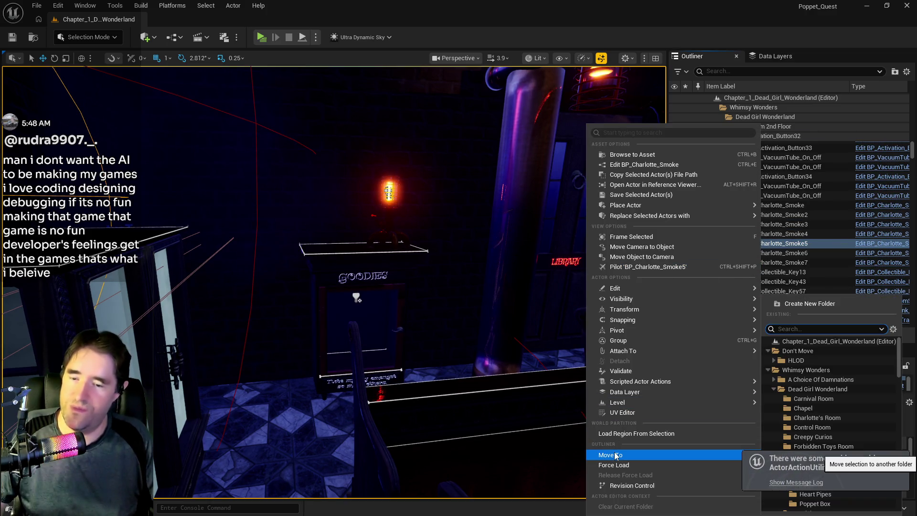
{"action": "type", "text": "music"}
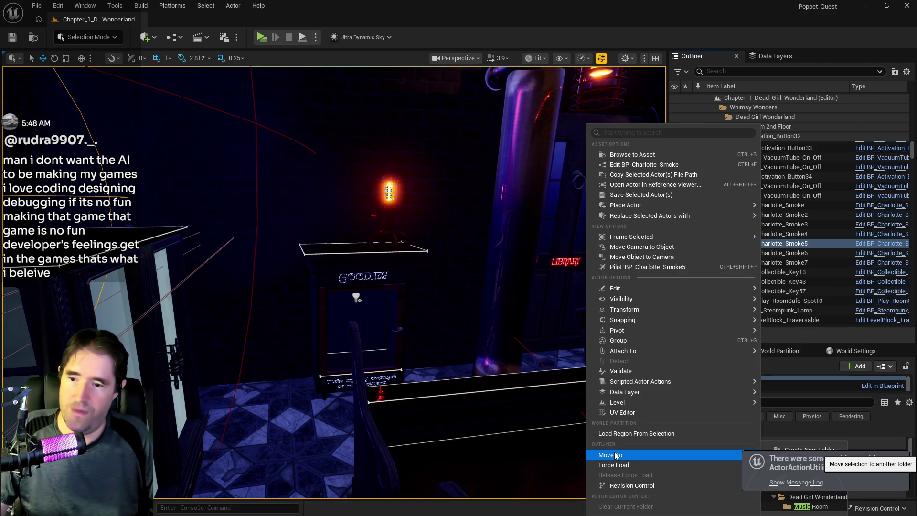
{"action": "left_click", "coordinate": [811, 506]}
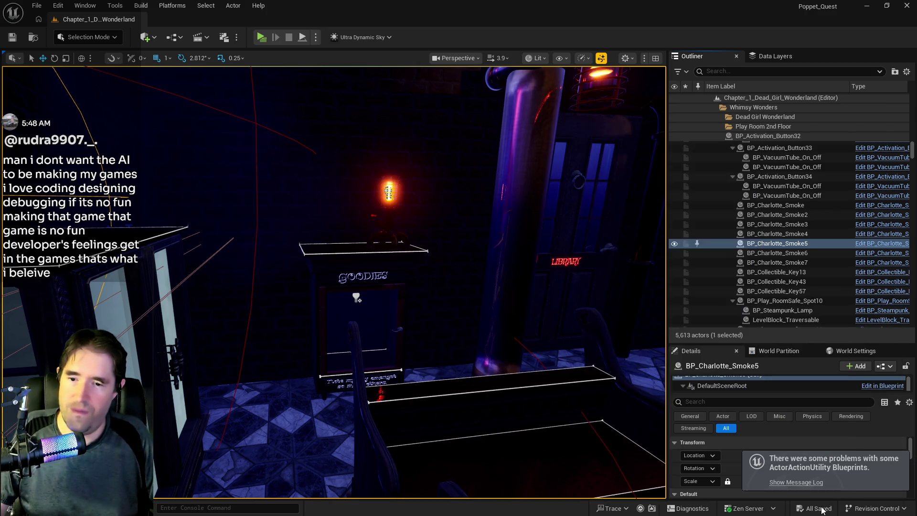
Step: Open the Message Log and inspect the two save warning entries
{"action": "left_click", "coordinate": [807, 484]}
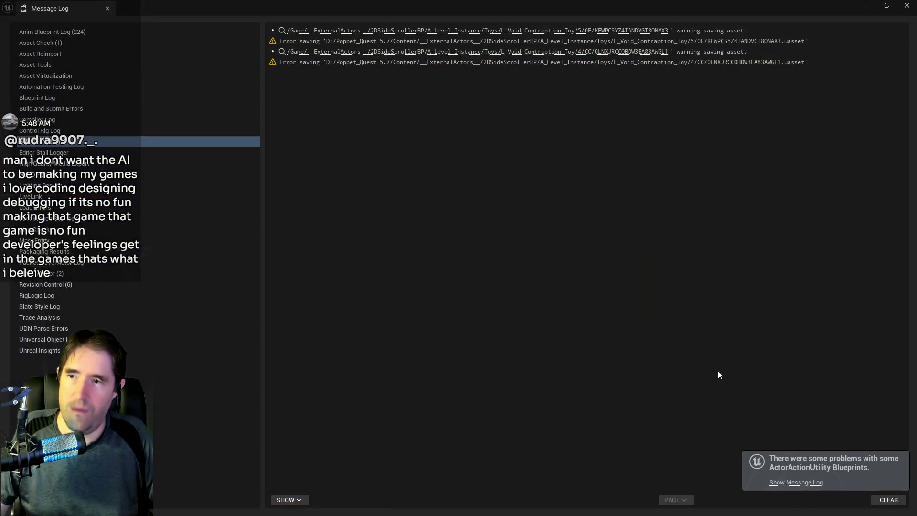
{"action": "left_click", "coordinate": [527, 34]}
{"action": "left_click", "coordinate": [526, 52]}
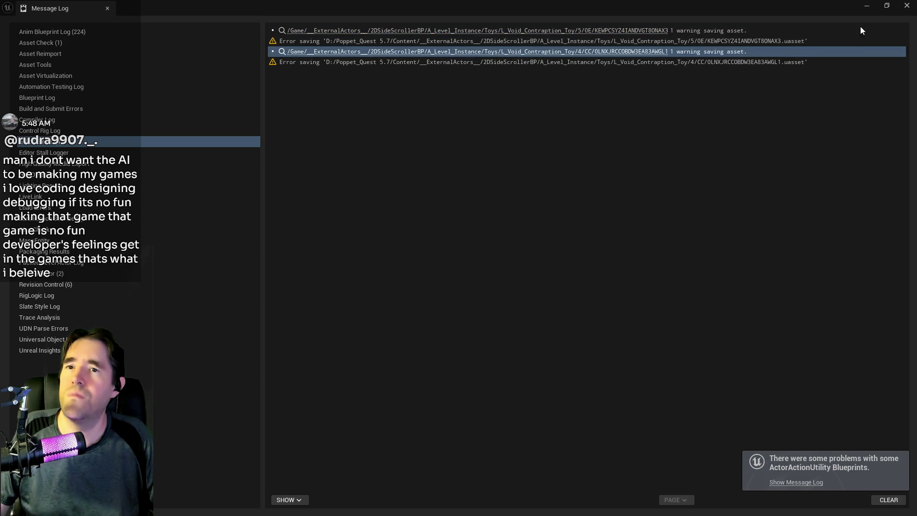
{"action": "left_click", "coordinate": [907, 5]}
Step: Save the current level from the File menu
{"action": "left_click", "coordinate": [38, 6]}
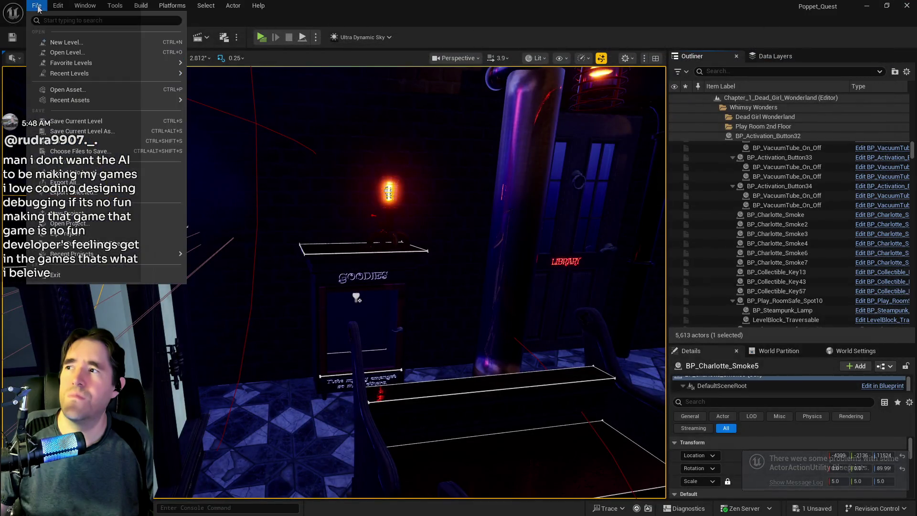
{"action": "left_click", "coordinate": [72, 141]}
{"action": "left_click", "coordinate": [38, 6]}
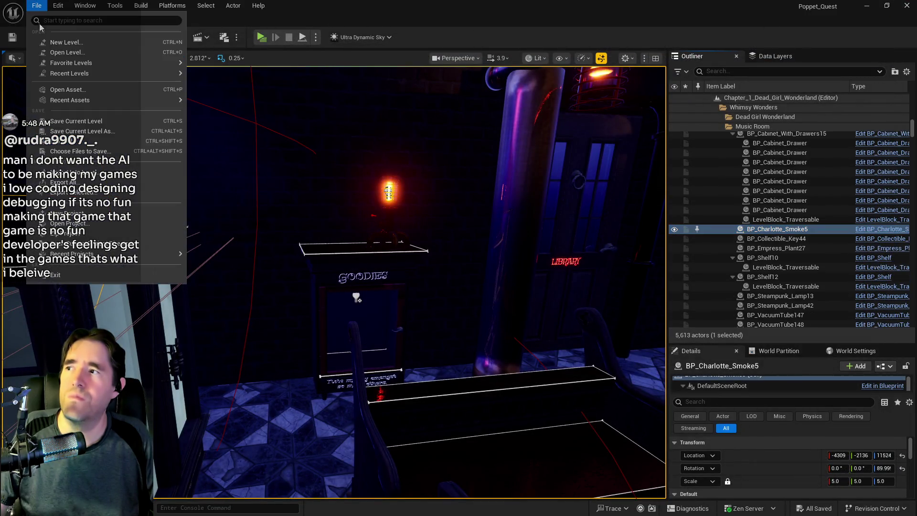
{"action": "left_click", "coordinate": [427, 205]}
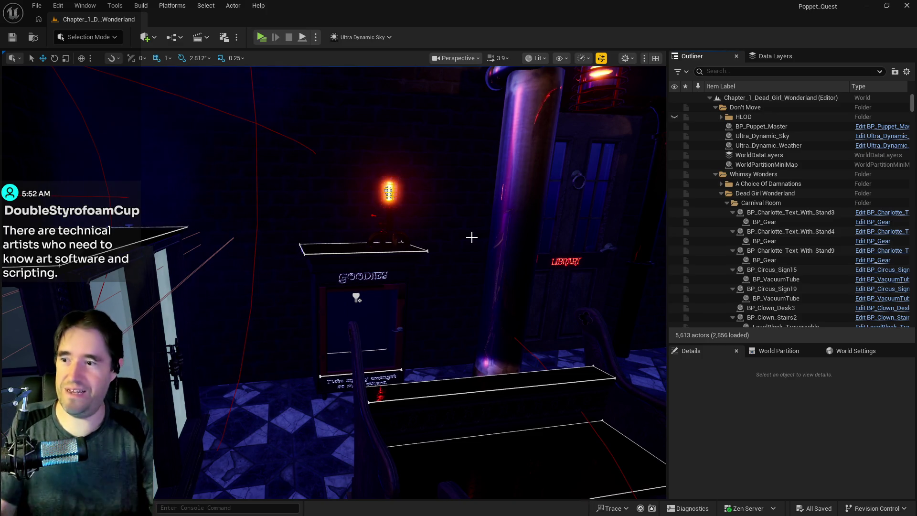
Step: Turn the view through the piano room to the bookshelf and select BP_Charlotte_Smoke5
{"action": "mouse_move", "coordinate": [487, 324]}
{"action": "left_mouse_down"}
{"action": "mouse_move", "coordinate": [465, 338]}
{"action": "mouse_move", "coordinate": [404, 338]}
{"action": "left_mouse_up"}
{"action": "mouse_move", "coordinate": [419, 467]}
{"action": "left_mouse_down"}
{"action": "mouse_move", "coordinate": [353, 478]}
{"action": "mouse_move", "coordinate": [353, 423]}
{"action": "mouse_move", "coordinate": [287, 423]}
{"action": "mouse_move", "coordinate": [320, 414]}
{"action": "mouse_move", "coordinate": [461, 470]}
{"action": "left_mouse_up"}
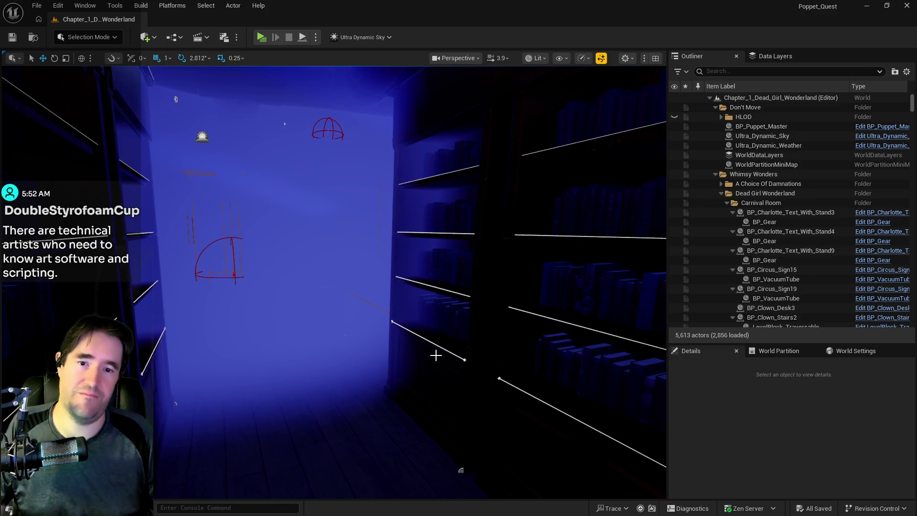
{"action": "left_click_drag", "start_coordinate": [436, 356], "coordinate": [545, 356]}
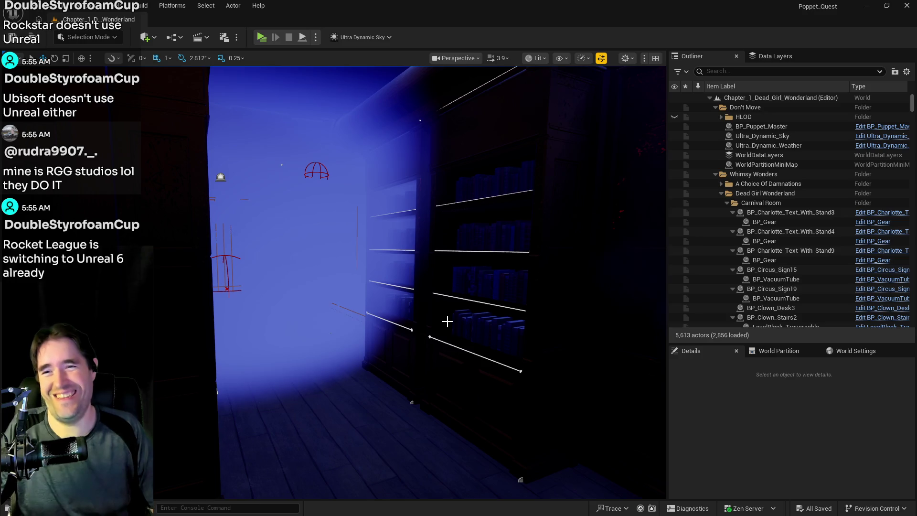
{"action": "left_click", "coordinate": [465, 323]}
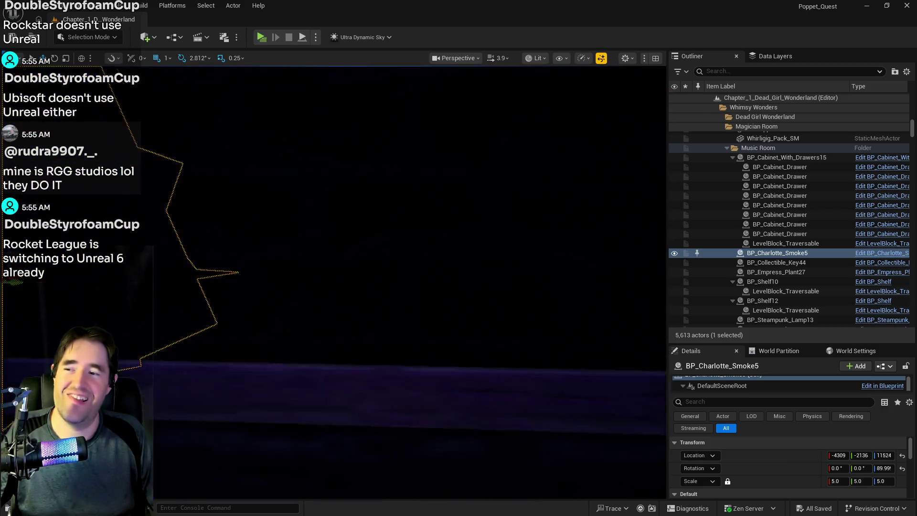
Step: Select the cabinet level instance, then all 79 descendants of The Library folder
{"action": "left_click", "coordinate": [422, 353]}
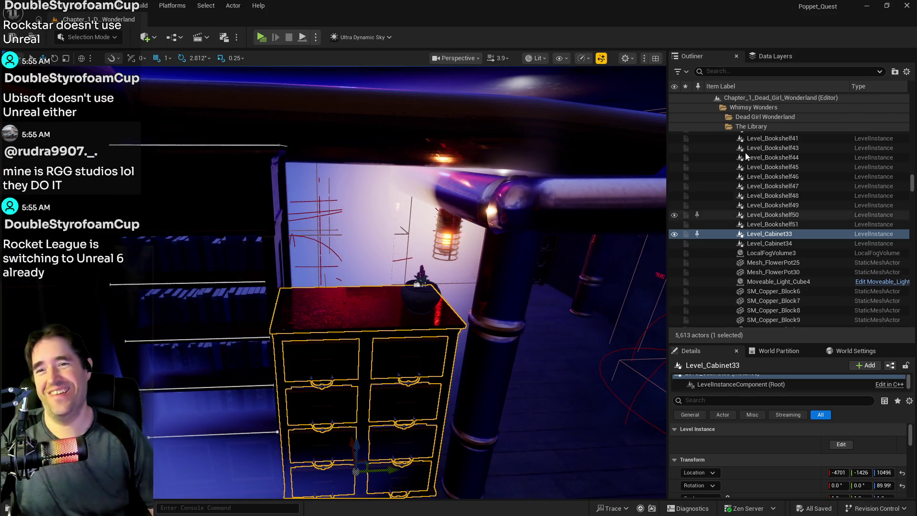
{"action": "left_click", "coordinate": [749, 129]}
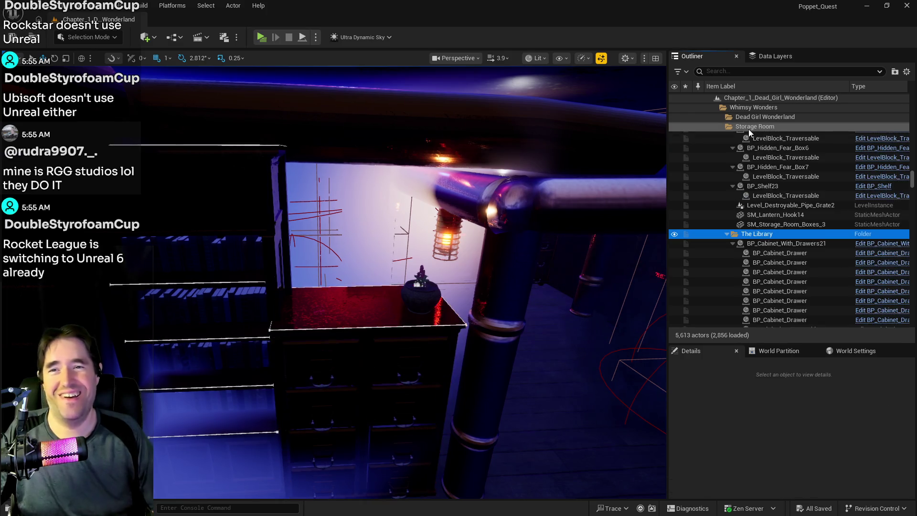
{"action": "right_click", "coordinate": [755, 234]}
{"action": "mouse_move", "coordinate": [784, 285]}
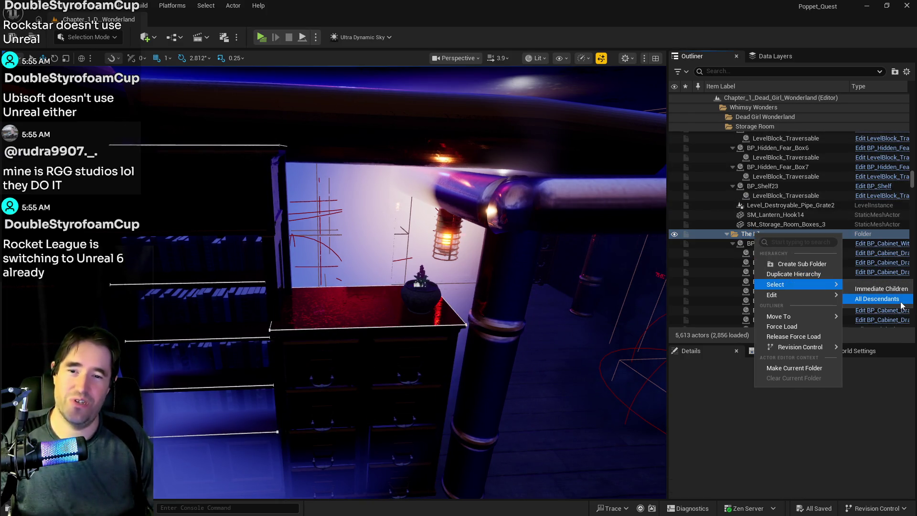
{"action": "left_click", "coordinate": [901, 305]}
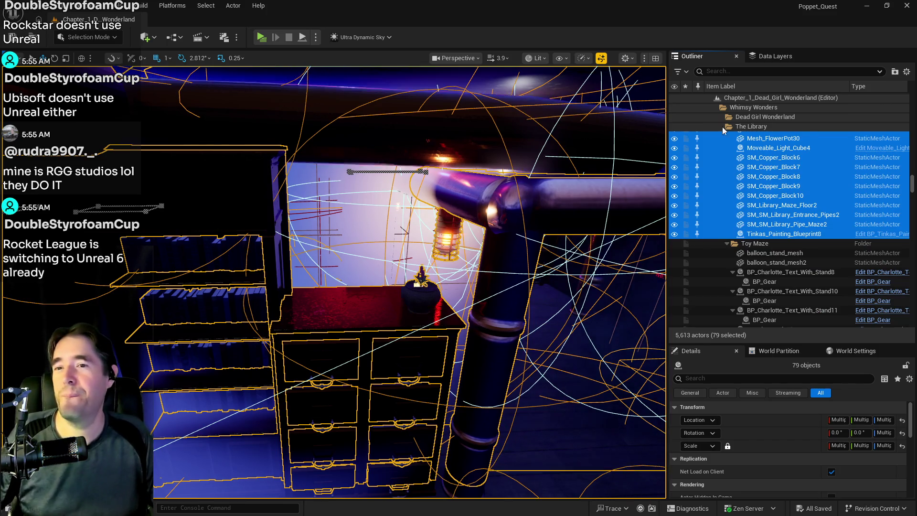
{"action": "left_click", "coordinate": [765, 57]}
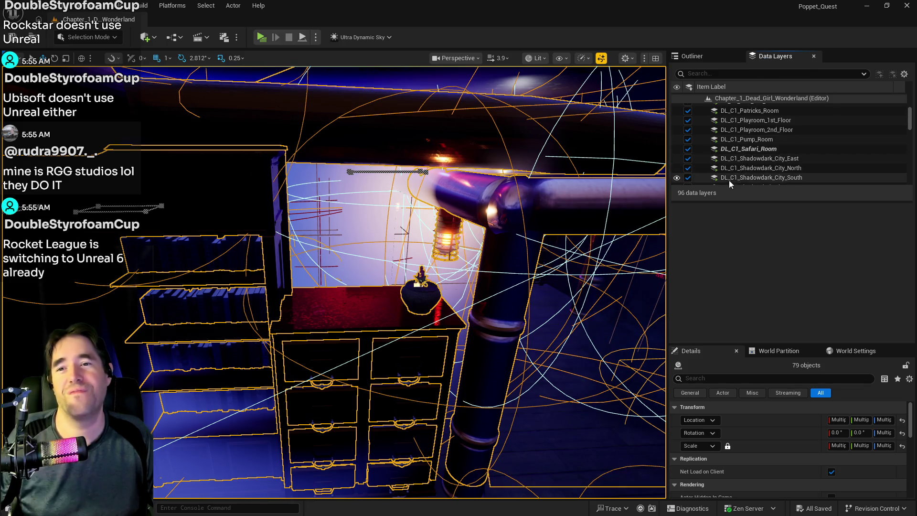
Step: Filter data layers by 'west', add the selected actors to DL_C1_Shadowdark_City_West, and save
{"action": "left_click_drag", "start_coordinate": [540, 235], "coordinate": [539, 235]}
{"action": "left_click", "coordinate": [748, 72]}
{"action": "type", "text": "west"}
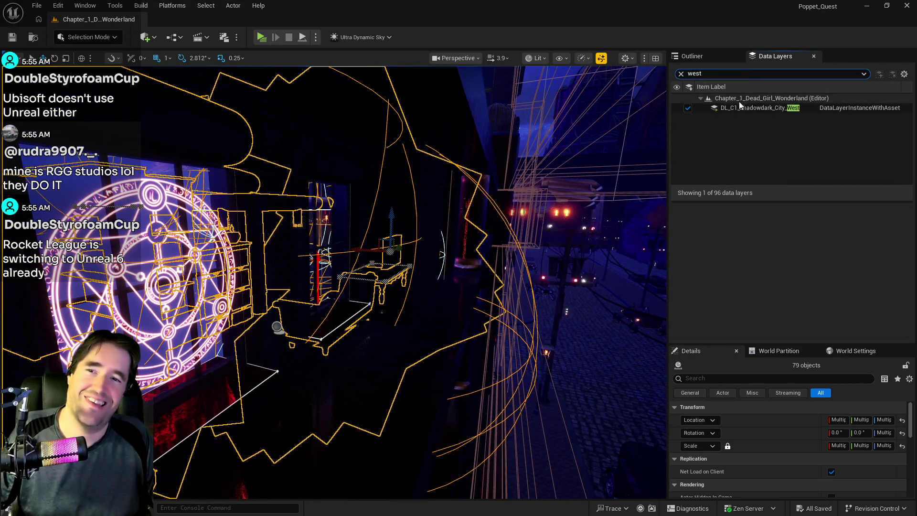
{"action": "left_click", "coordinate": [738, 107]}
{"action": "right_click", "coordinate": [738, 108]}
{"action": "left_click", "coordinate": [758, 197]}
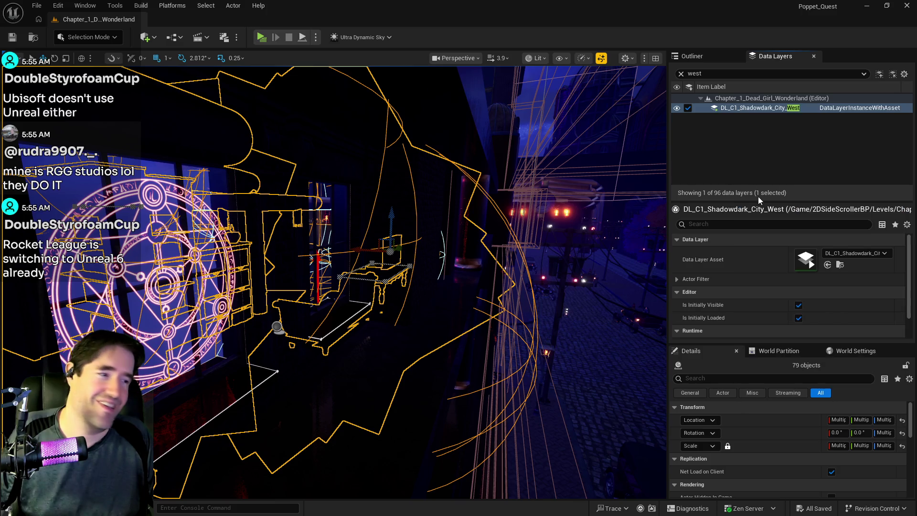
{"action": "key", "text": "ctrl+s"}
{"action": "mouse_move", "coordinate": [355, 254]}
{"action": "left_mouse_down"}
{"action": "mouse_move", "coordinate": [373, 246]}
{"action": "mouse_move", "coordinate": [447, 259]}
{"action": "left_mouse_up"}
{"action": "left_click_drag", "start_coordinate": [335, 273], "coordinate": [335, 274]}
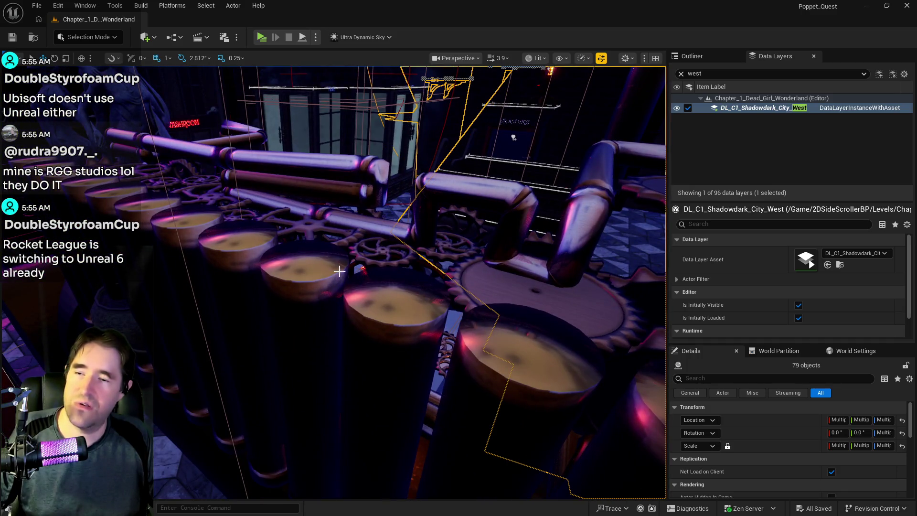
Step: Select the L_Piano level instance and frame the Music Room folder's contents in view
{"action": "left_click", "coordinate": [335, 273]}
{"action": "left_click", "coordinate": [689, 57]}
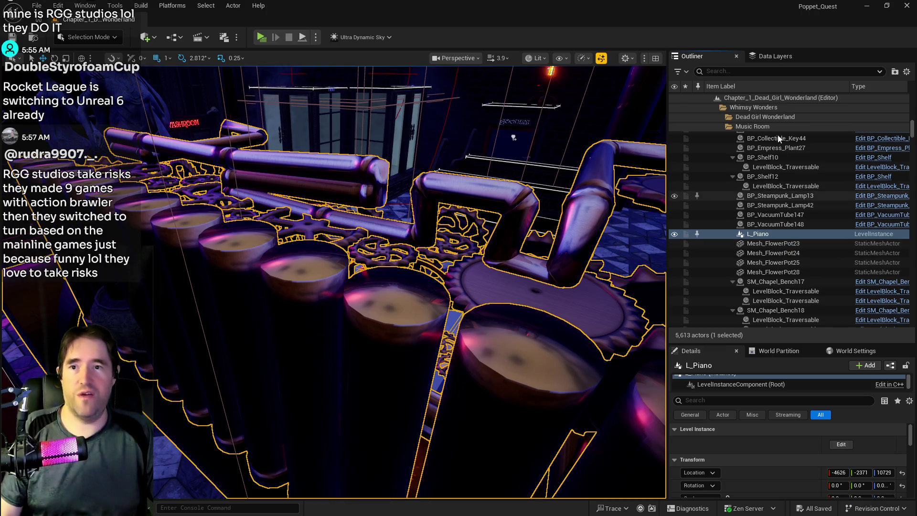
{"action": "left_click", "coordinate": [766, 128]}
{"action": "right_click", "coordinate": [760, 236]}
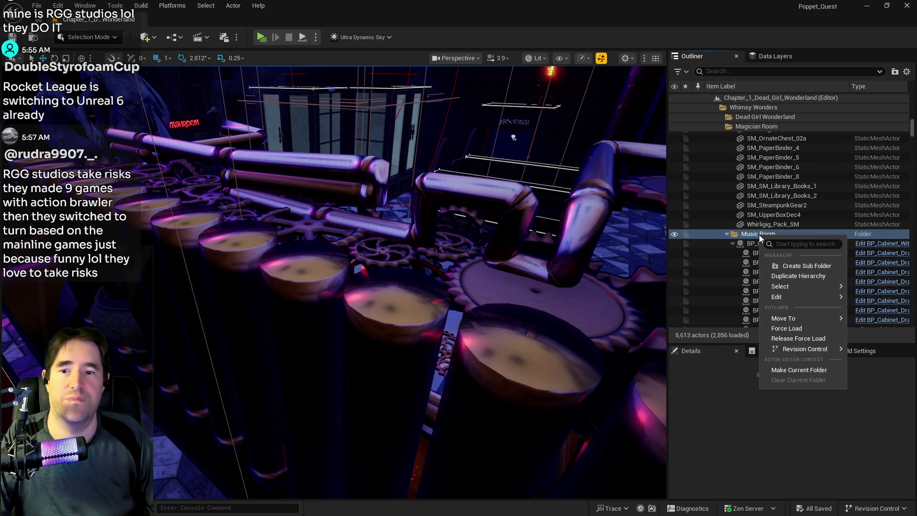
{"action": "left_click", "coordinate": [734, 299]}
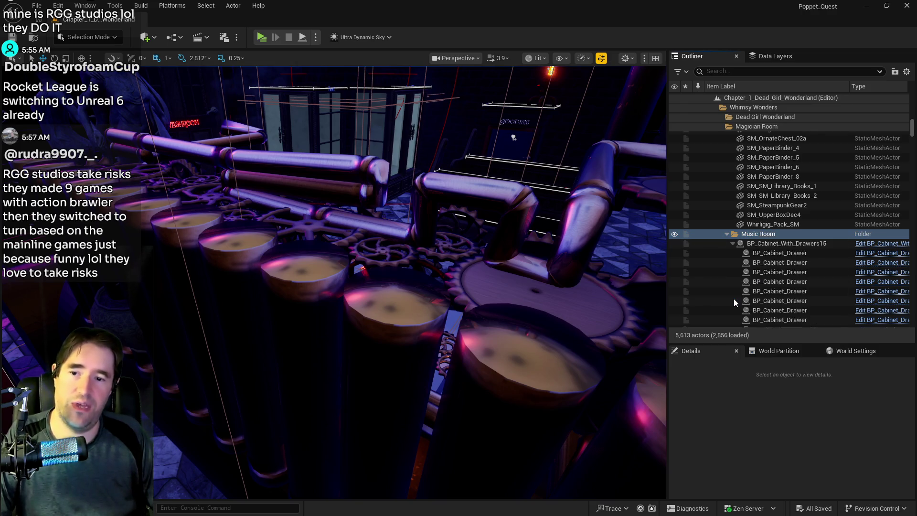
{"action": "left_click_drag", "start_coordinate": [601, 233], "coordinate": [563, 232]}
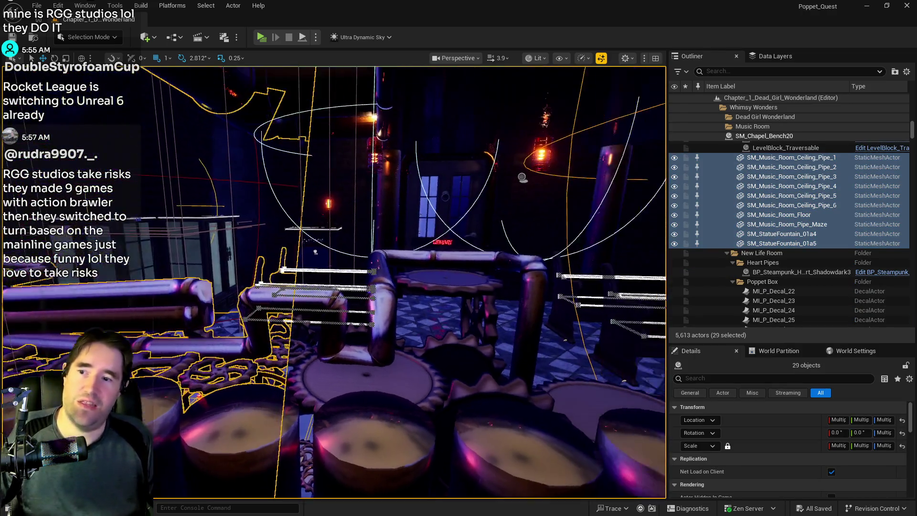
{"action": "key", "text": "f"}
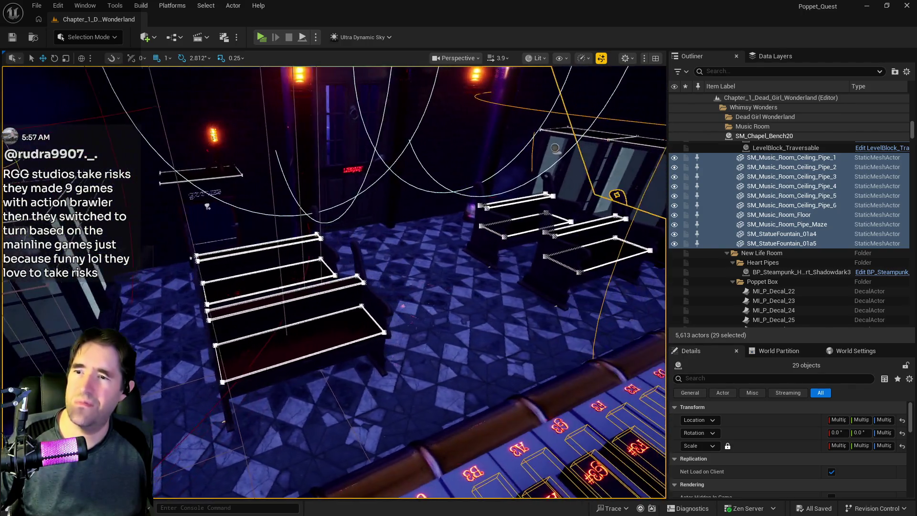
Step: Select all 29 descendants of the Music Room folder via Select > All Descendants
{"action": "left_click", "coordinate": [330, 333]}
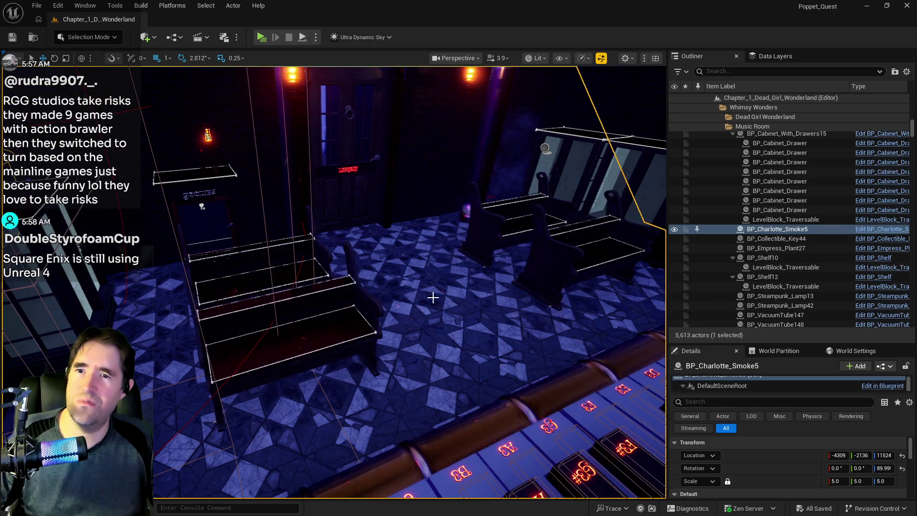
{"action": "left_click", "coordinate": [753, 126]}
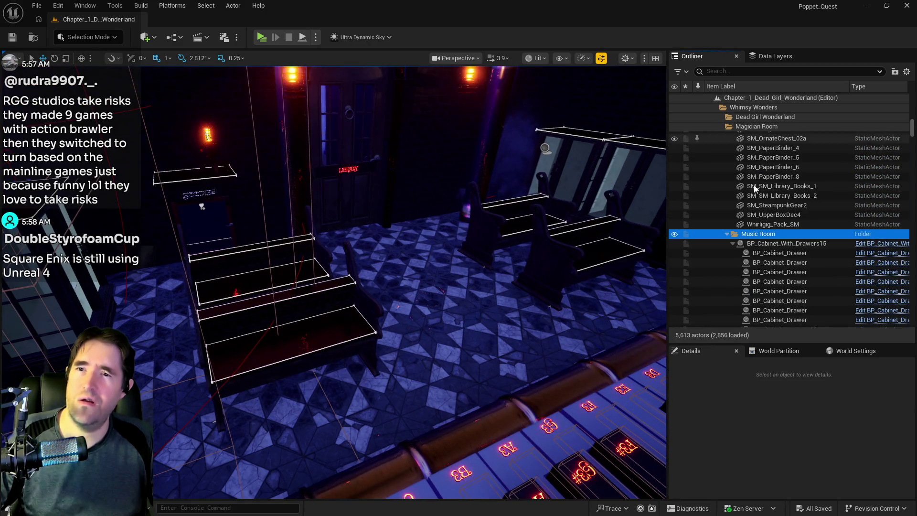
{"action": "right_click", "coordinate": [756, 236]}
{"action": "mouse_move", "coordinate": [788, 286]}
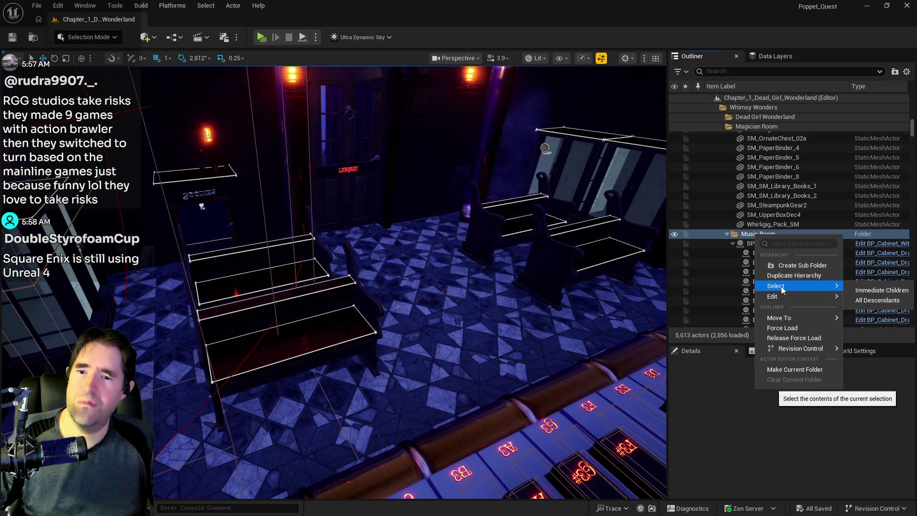
{"action": "left_click", "coordinate": [869, 301]}
{"action": "left_click_drag", "start_coordinate": [466, 254], "coordinate": [466, 254]}
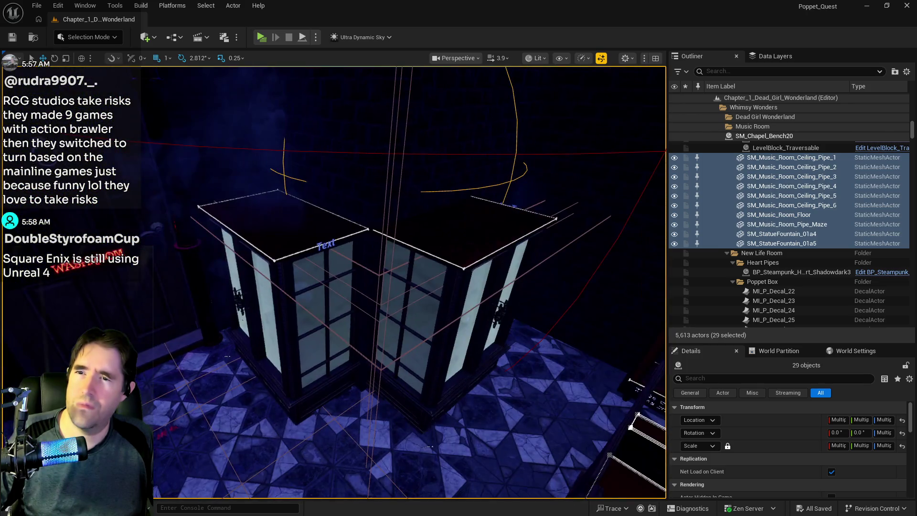
{"action": "left_click", "coordinate": [761, 56]}
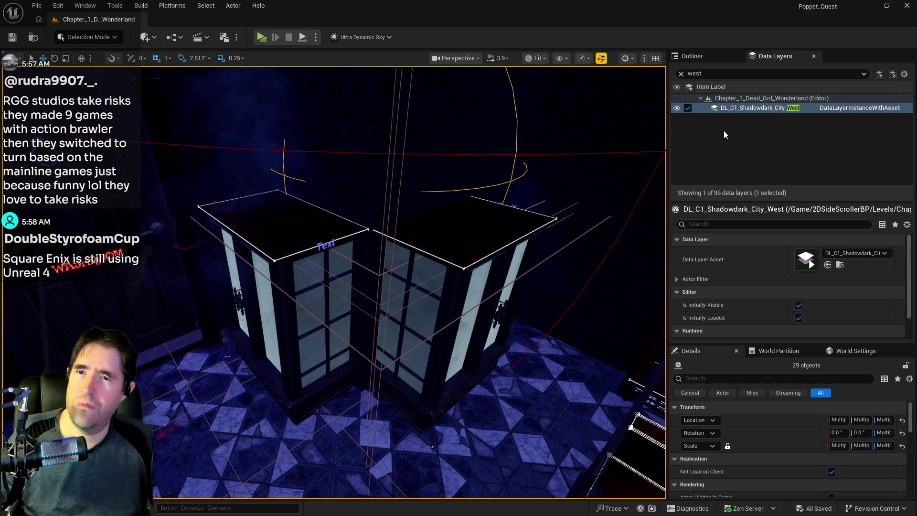
Step: Clear the filter, add the 29 selected actors to DL_C1_Shadowdark_City_North, and save
{"action": "left_click", "coordinate": [681, 73]}
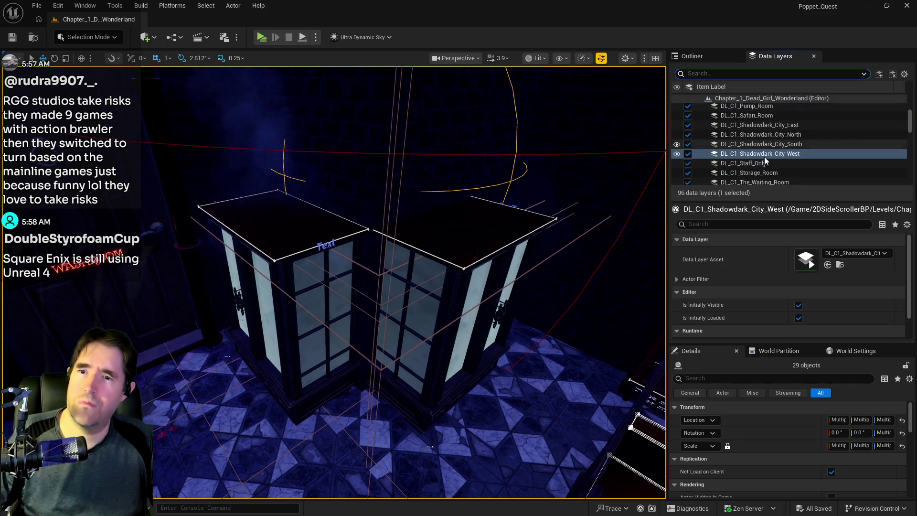
{"action": "left_click", "coordinate": [761, 133]}
{"action": "right_click", "coordinate": [761, 134]}
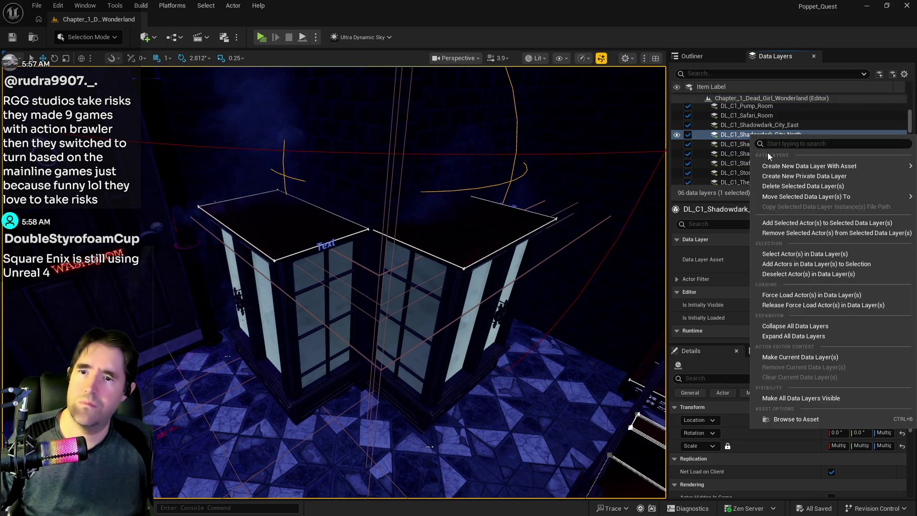
{"action": "left_click", "coordinate": [786, 223]}
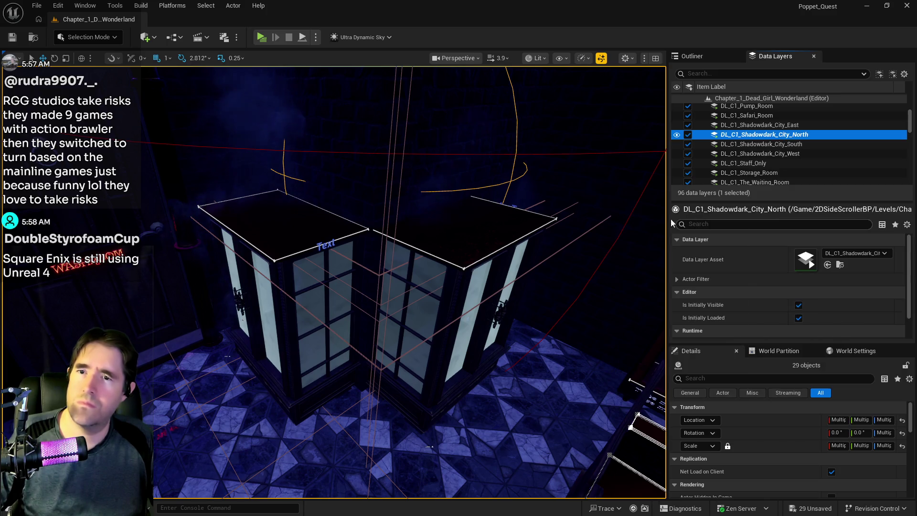
{"action": "key", "text": "ctrl+s"}
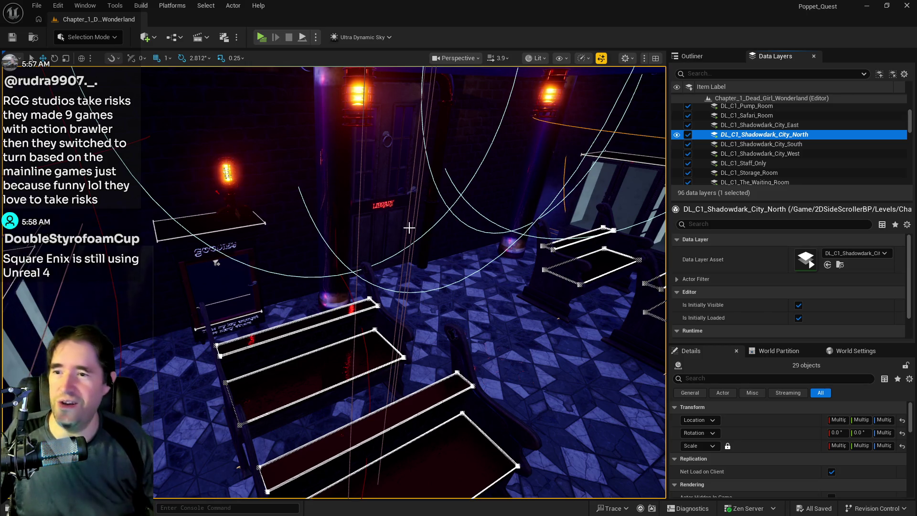
Step: Fly the camera out to the Shadowdark city street beside the building's big windows
{"action": "left_click_drag", "start_coordinate": [423, 191], "coordinate": [420, 193]}
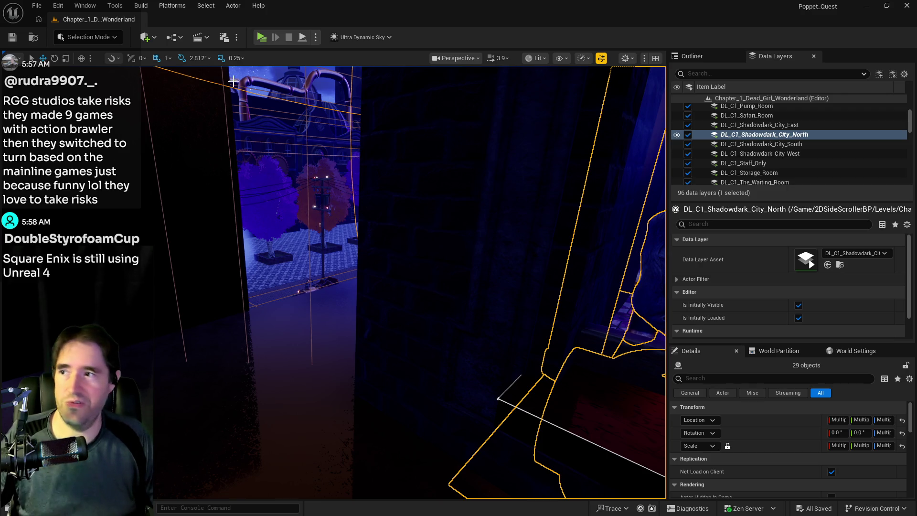
{"action": "left_click_drag", "start_coordinate": [312, 97], "coordinate": [312, 97]}
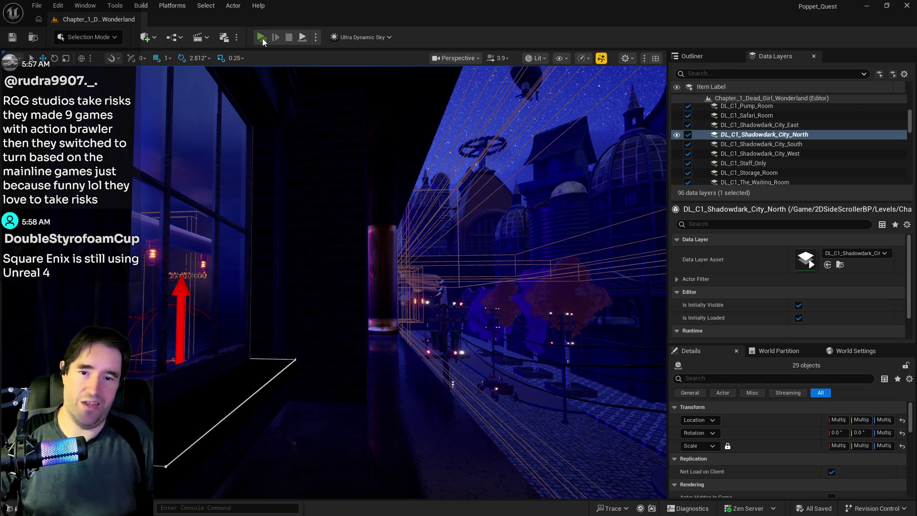
Step: Play-test Poppet_Quest standalone, running the character along the balcony and window wall, then exit
{"action": "left_click", "coordinate": [262, 38]}
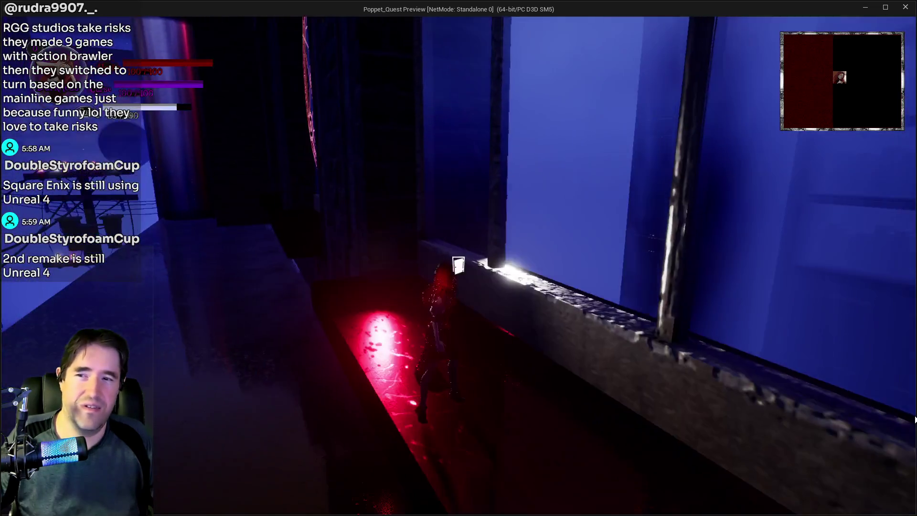
{"action": "key", "text": "Escape"}
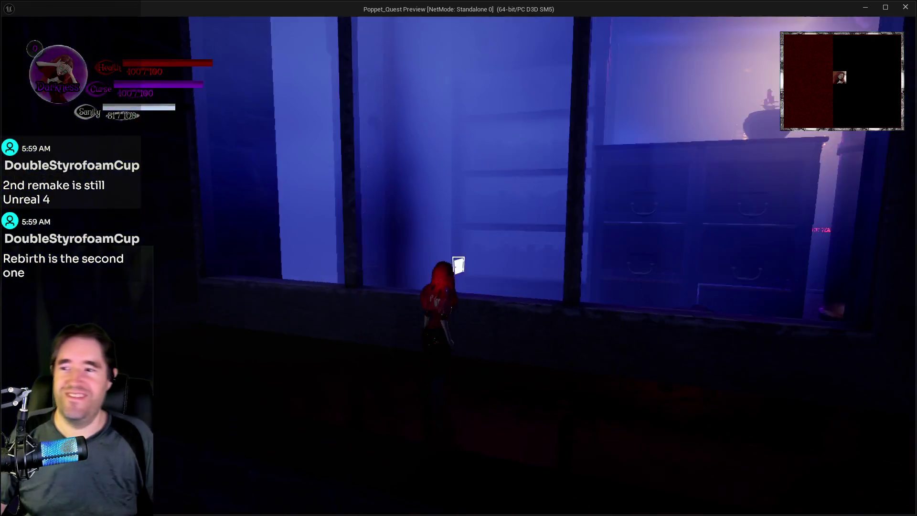
{"action": "key", "text": "w"}
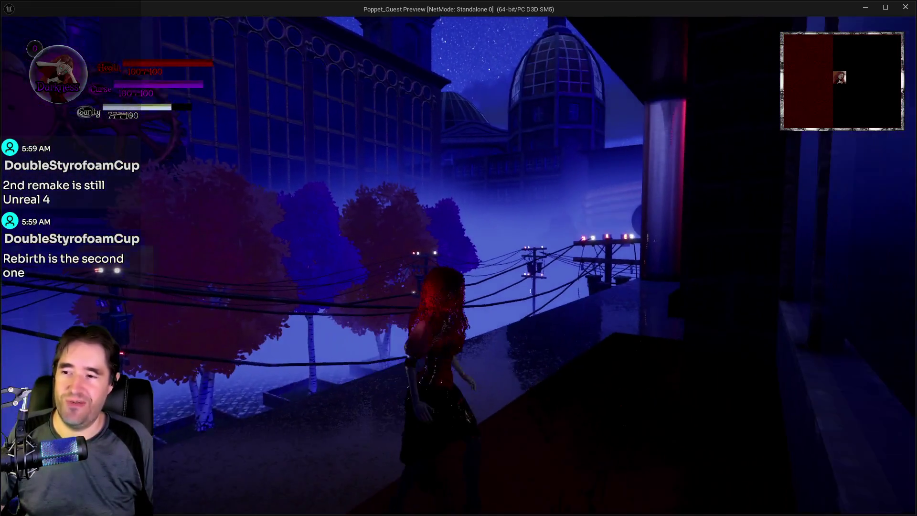
{"action": "key", "text": "d"}
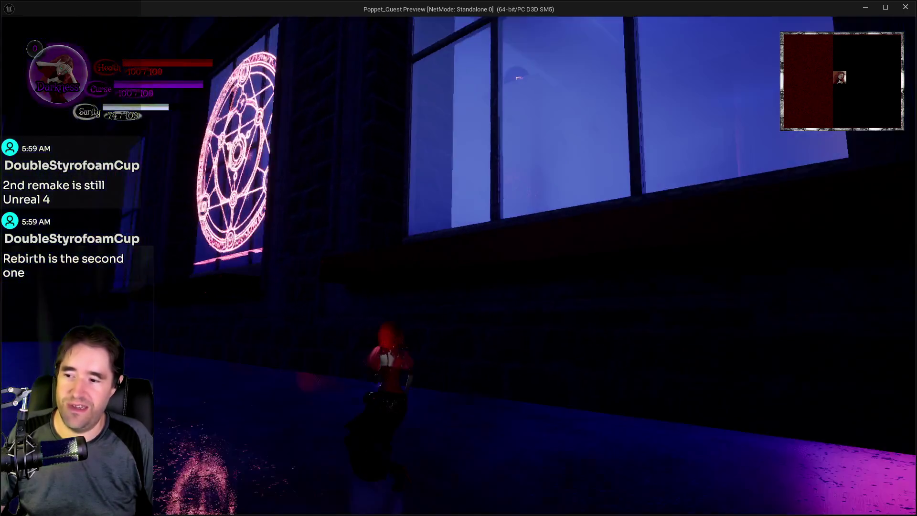
{"action": "key", "text": "w"}
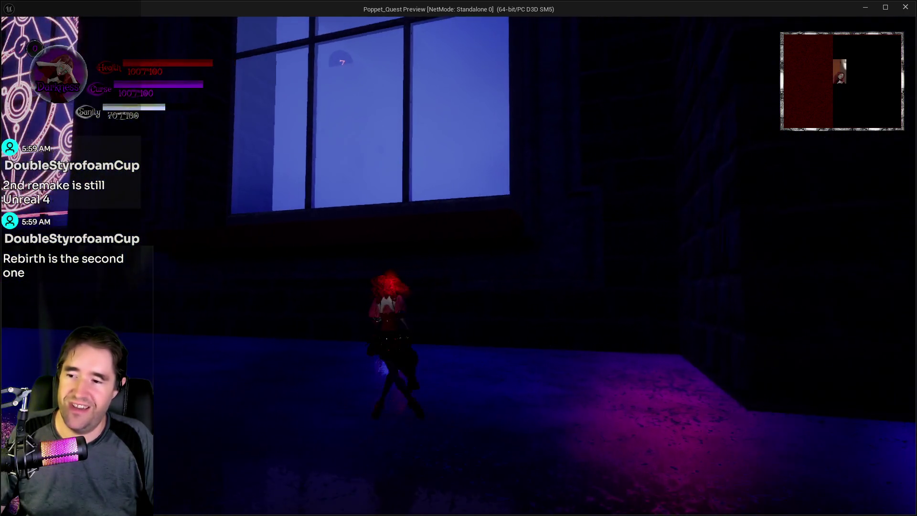
{"action": "key", "text": "w"}
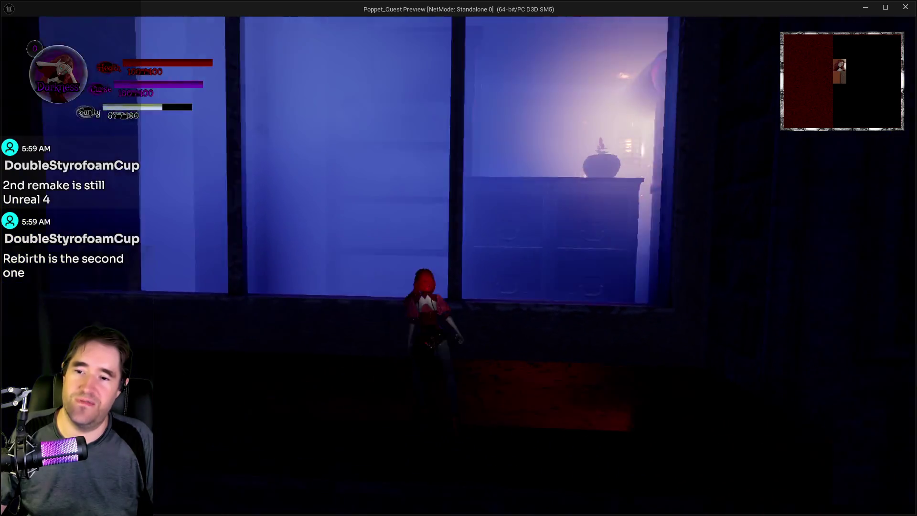
{"action": "key", "text": "w"}
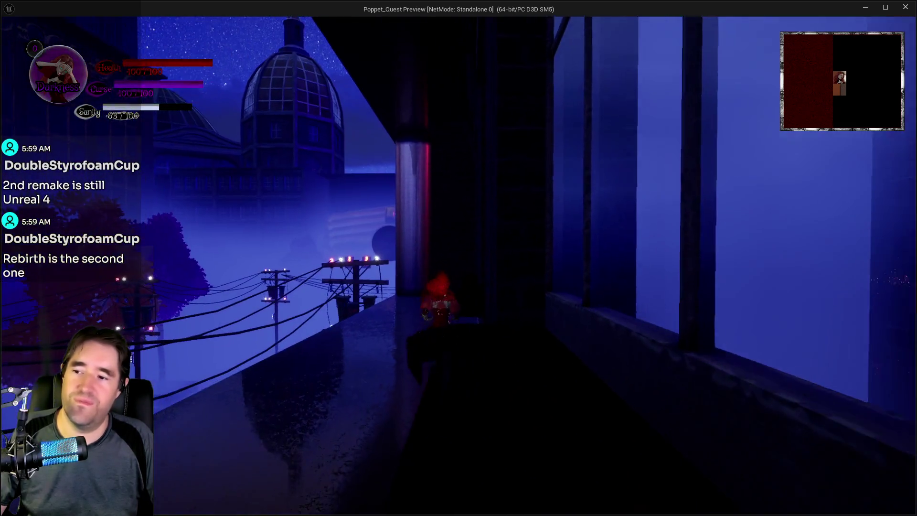
{"action": "key", "text": "w"}
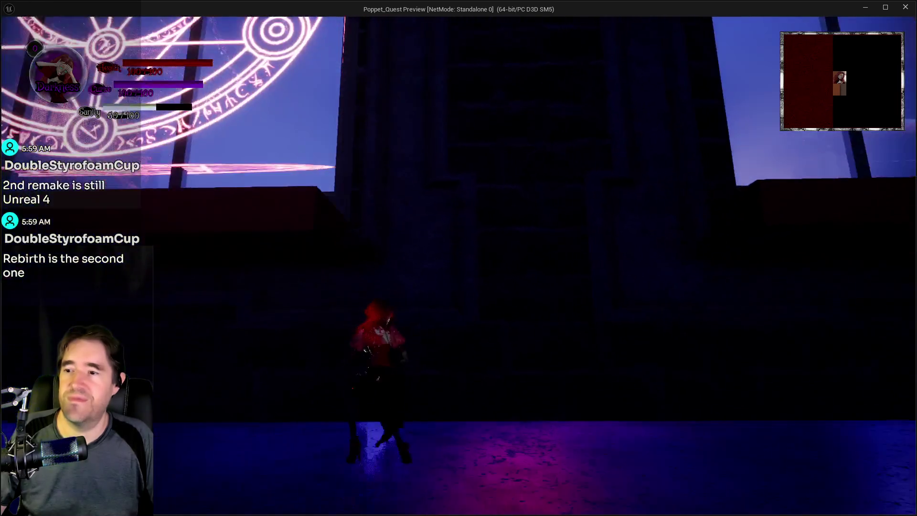
{"action": "key", "text": "Escape"}
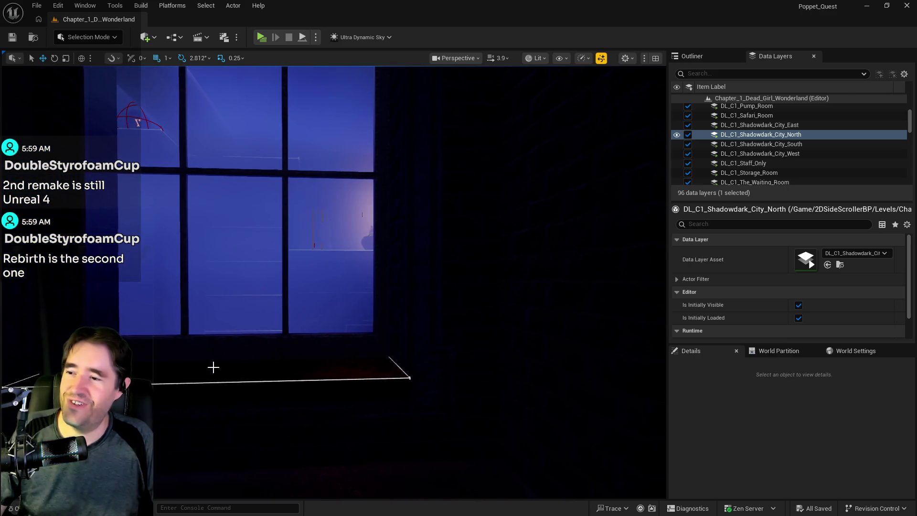
Step: Select the Level_Whimsy_Wonders_Building8 level instance and enter in-place editing from its Details panel
{"action": "left_click", "coordinate": [201, 380]}
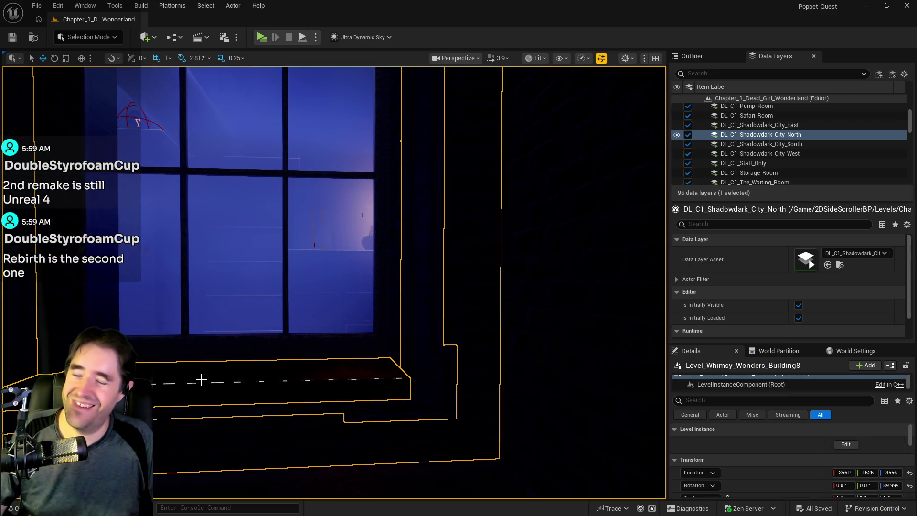
{"action": "left_click", "coordinate": [844, 444]}
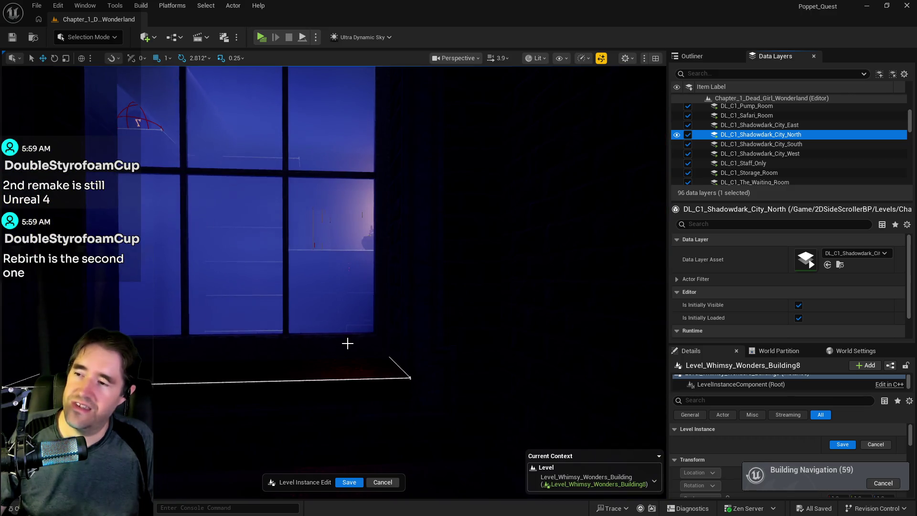
{"action": "right_click", "coordinate": [347, 343]}
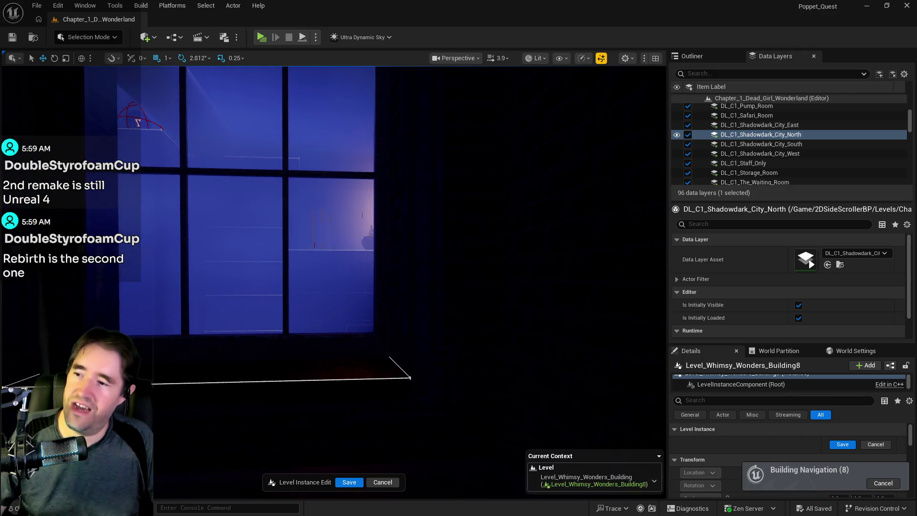
Step: Nudge window BP_Window_86 slightly to the right and move the view closer
{"action": "left_click", "coordinate": [341, 342]}
{"action": "left_click_drag", "start_coordinate": [277, 372], "coordinate": [278, 372]}
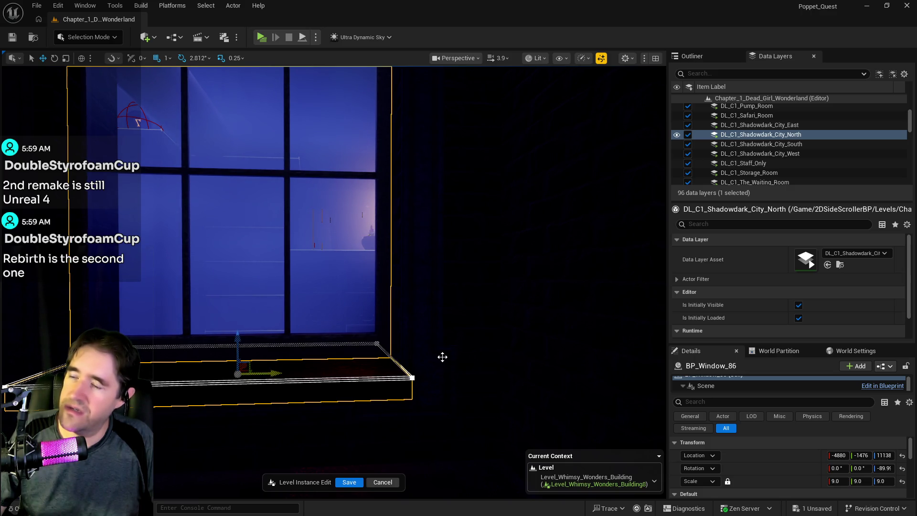
{"action": "mouse_move", "coordinate": [397, 362]}
{"action": "left_mouse_down"}
{"action": "mouse_move", "coordinate": [363, 361]}
{"action": "mouse_move", "coordinate": [636, 361]}
{"action": "mouse_move", "coordinate": [478, 361]}
{"action": "left_mouse_up"}
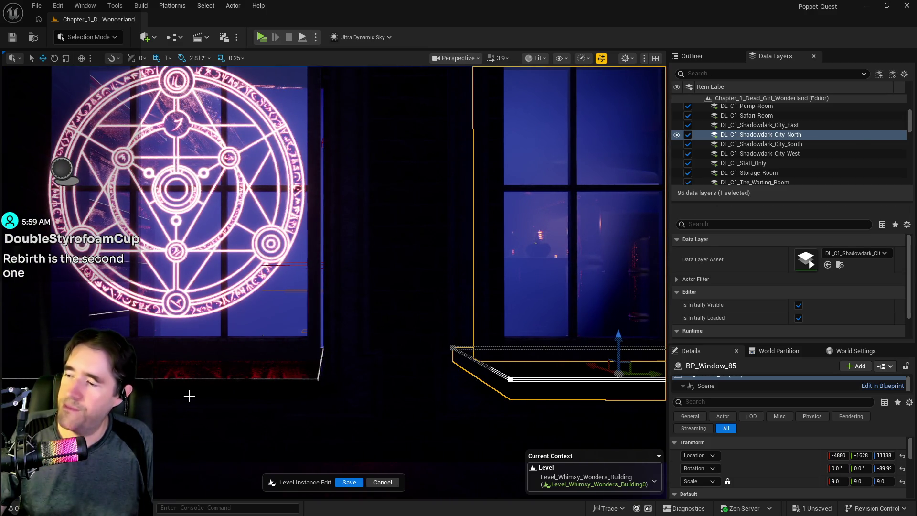
Step: Shift the magic-circle window BP_Window_85 one unit along Y, then select the SM_Small_Building_Ledge2 ledge
{"action": "left_click", "coordinate": [183, 357]}
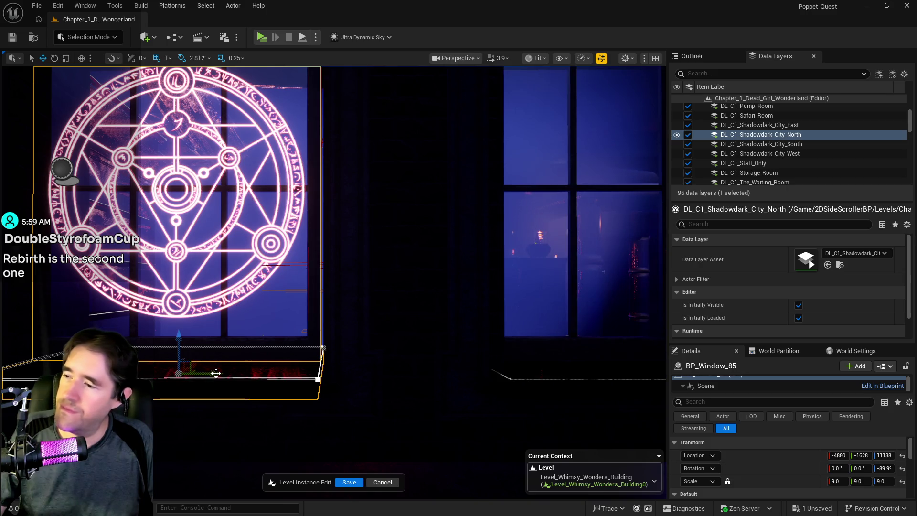
{"action": "left_click_drag", "start_coordinate": [216, 372], "coordinate": [218, 373]}
{"action": "mouse_move", "coordinate": [266, 389]}
{"action": "left_mouse_down"}
{"action": "mouse_move", "coordinate": [195, 397]}
{"action": "mouse_move", "coordinate": [198, 375]}
{"action": "mouse_move", "coordinate": [249, 373]}
{"action": "left_mouse_up"}
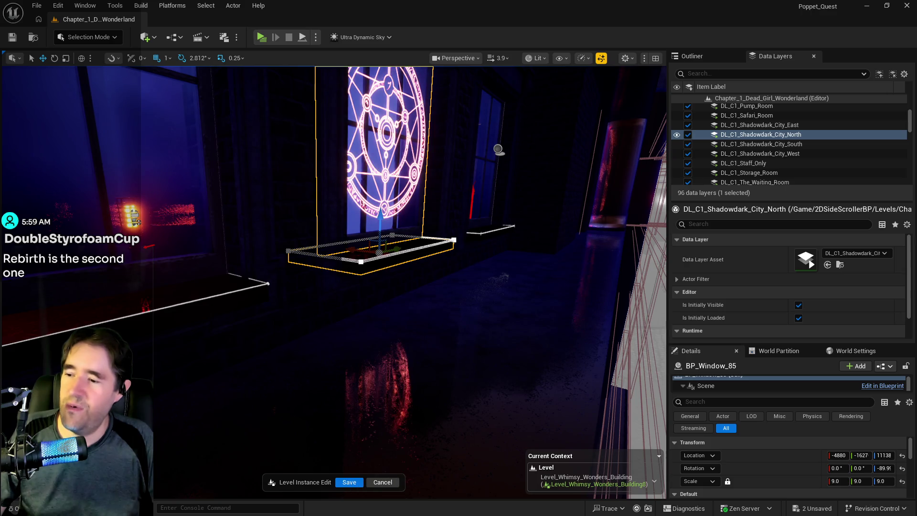
{"action": "left_click", "coordinate": [354, 459]}
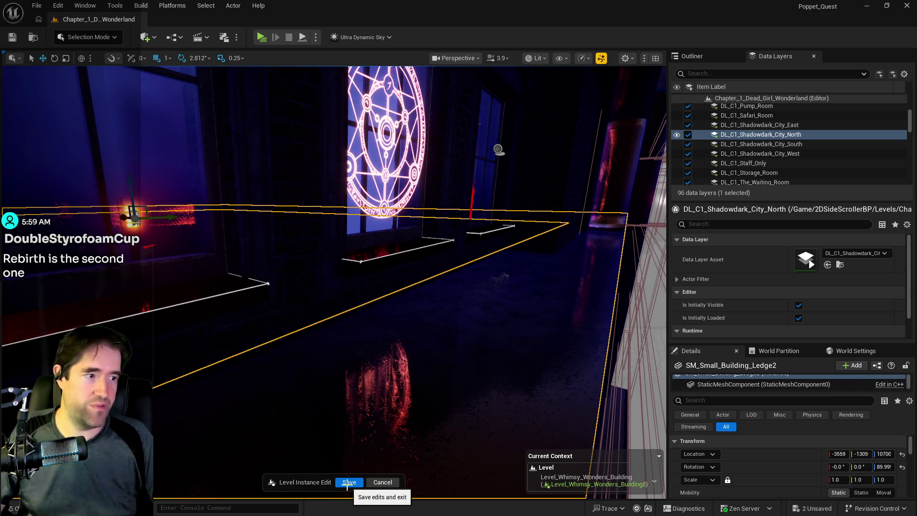
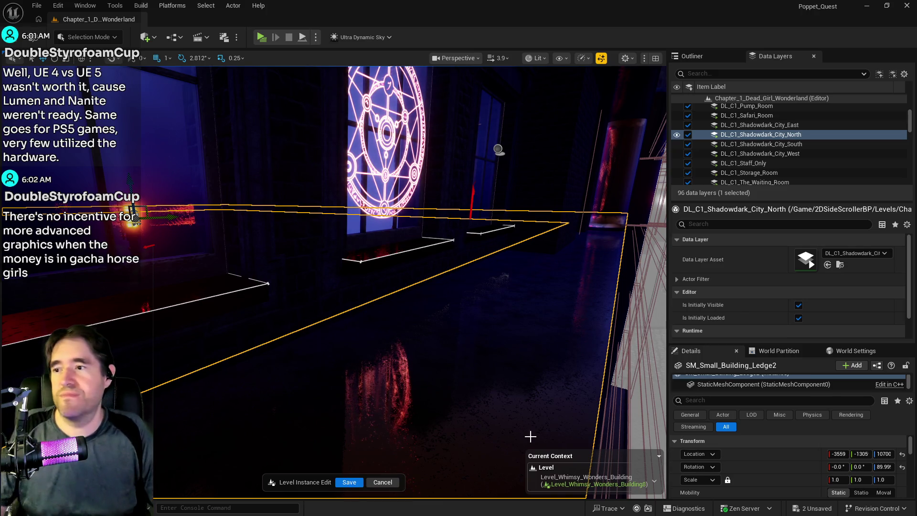
Step: Save the Level_Whimsy_Wonders_Building8 instance edits and commit them, exiting instance editing
{"action": "left_click_drag", "start_coordinate": [335, 282], "coordinate": [334, 282]}
{"action": "key", "text": "ctrl+s"}
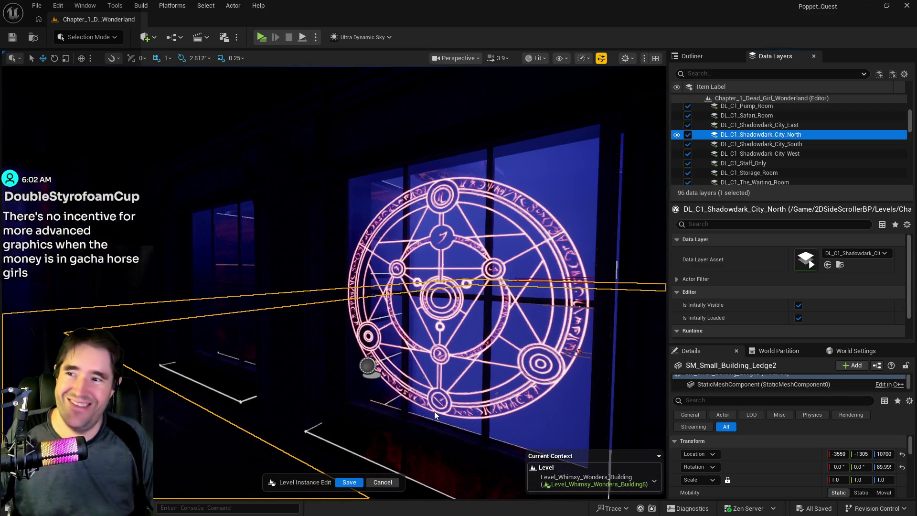
{"action": "left_click_drag", "start_coordinate": [320, 424], "coordinate": [320, 424]}
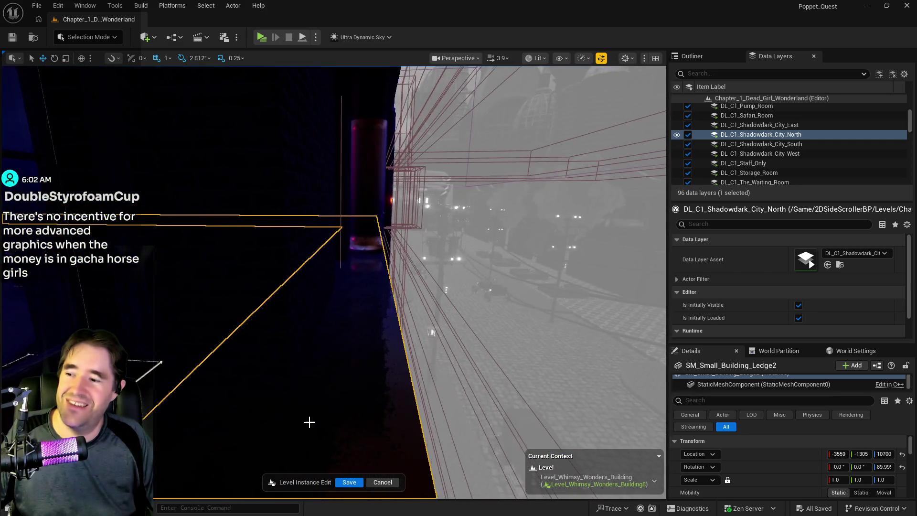
{"action": "left_click", "coordinate": [345, 483]}
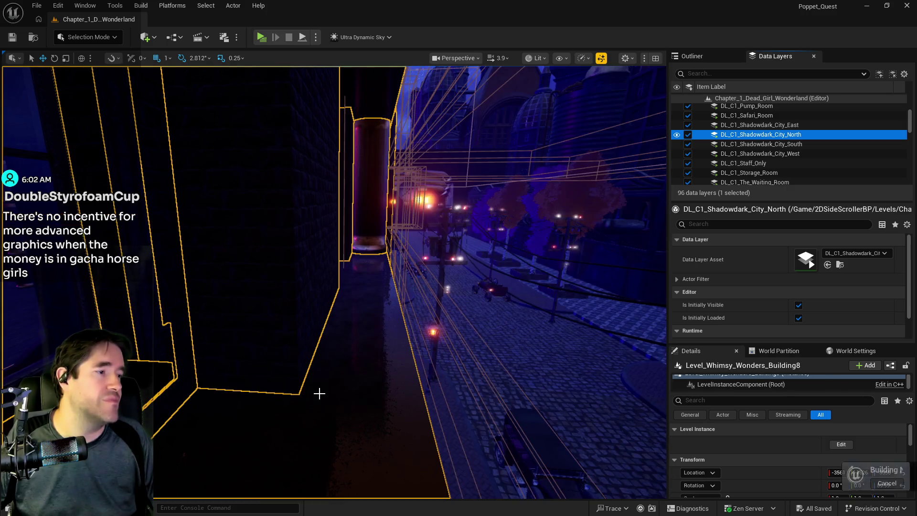
Step: Fly the view past the alley column into the building and down the corridor
{"action": "left_click_drag", "start_coordinate": [368, 365], "coordinate": [368, 364]}
{"action": "key", "text": "w"}
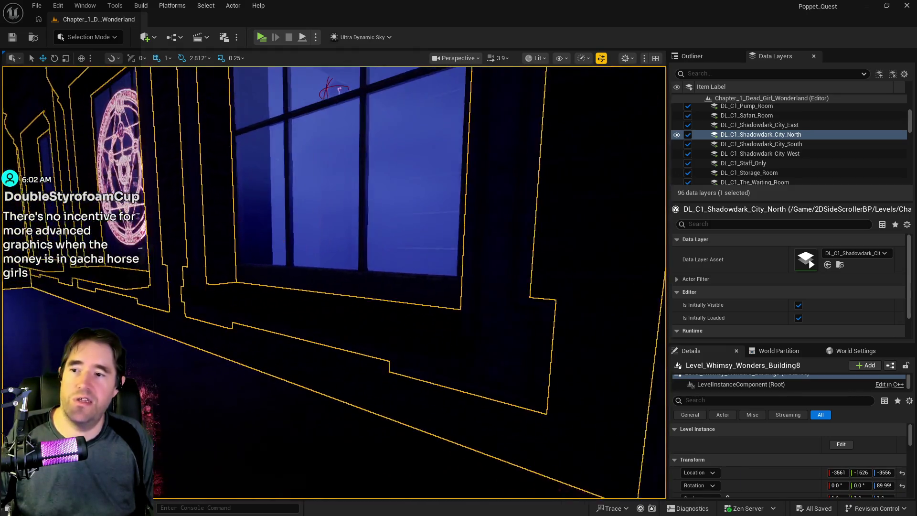
{"action": "mouse_move", "coordinate": [359, 364]}
{"action": "left_mouse_down"}
{"action": "mouse_move", "coordinate": [335, 368]}
{"action": "mouse_move", "coordinate": [359, 364]}
{"action": "left_mouse_up"}
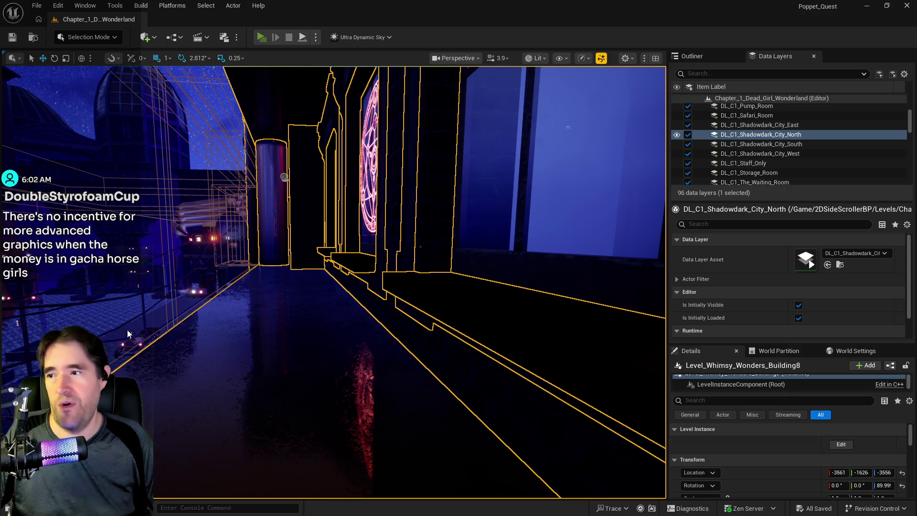
{"action": "key", "text": "alt+p"}
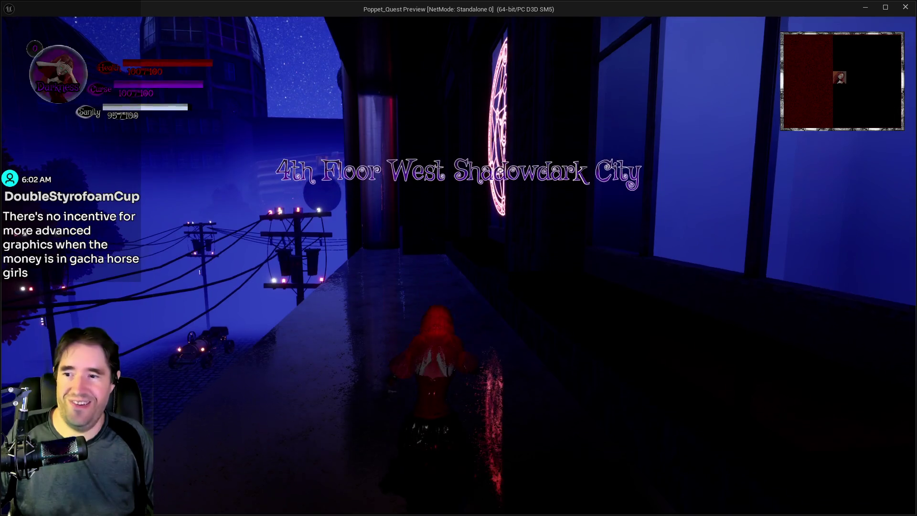
{"action": "key", "text": "w"}
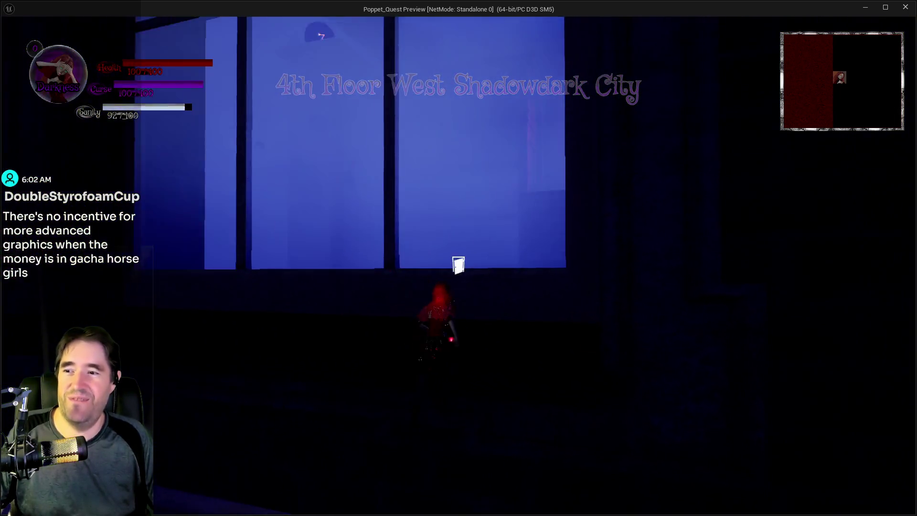
{"action": "key", "text": "w"}
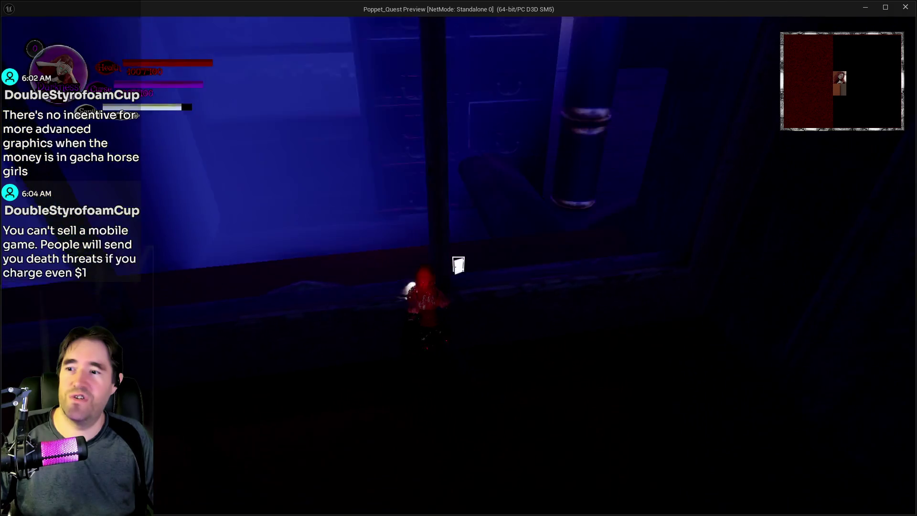
{"action": "key", "text": "w"}
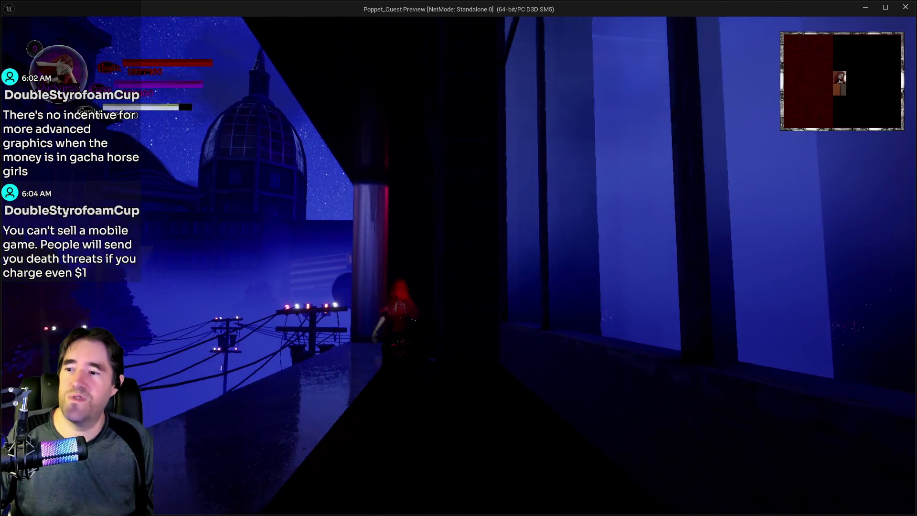
{"action": "key", "text": "w"}
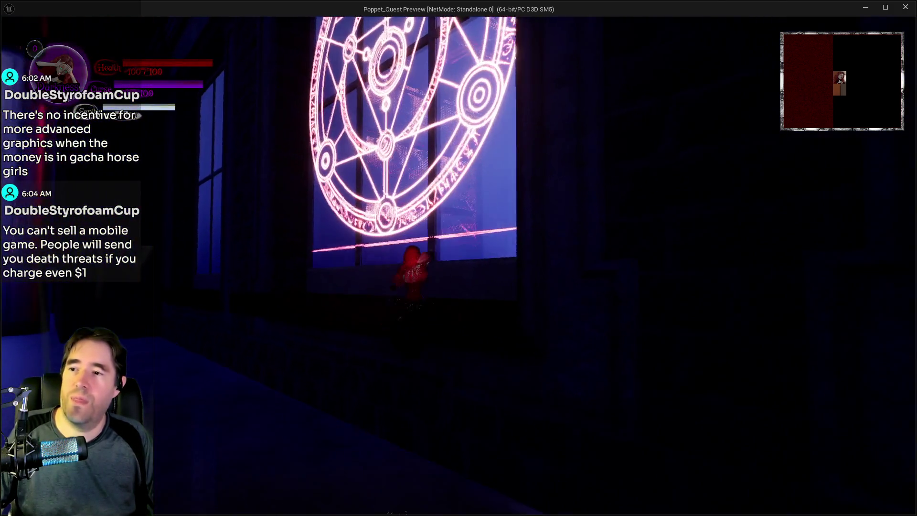
{"action": "key", "text": "w"}
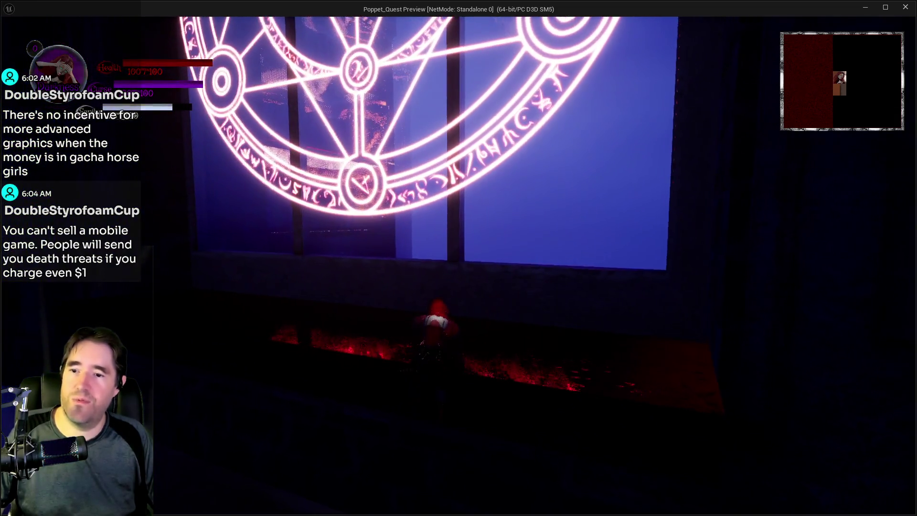
{"action": "key", "text": "w"}
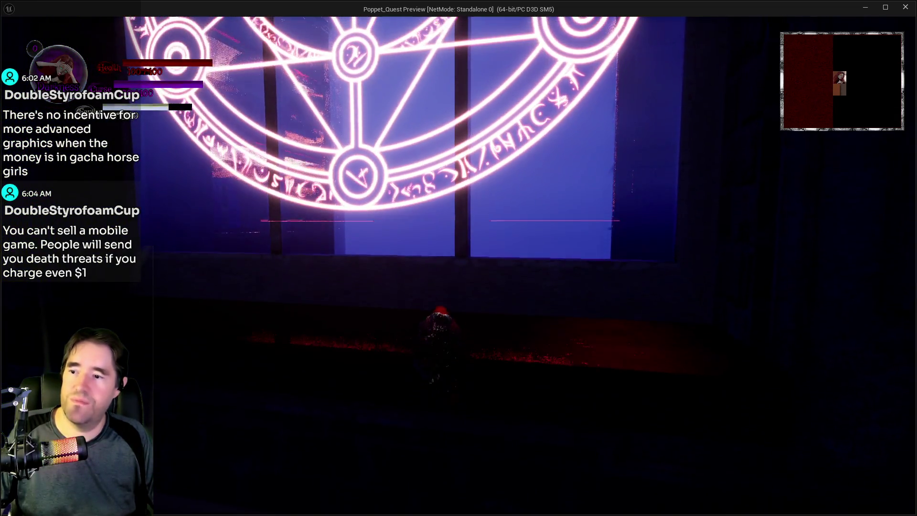
{"action": "key", "text": "a"}
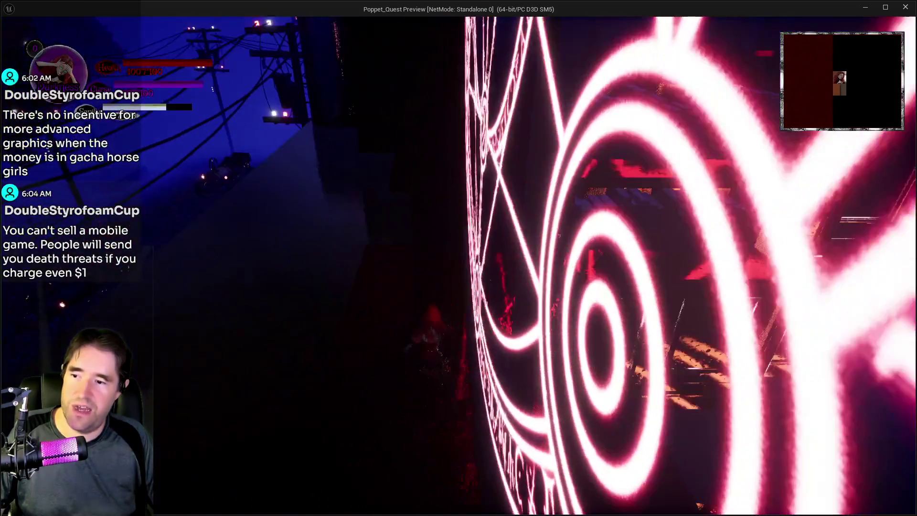
{"action": "key", "text": "a"}
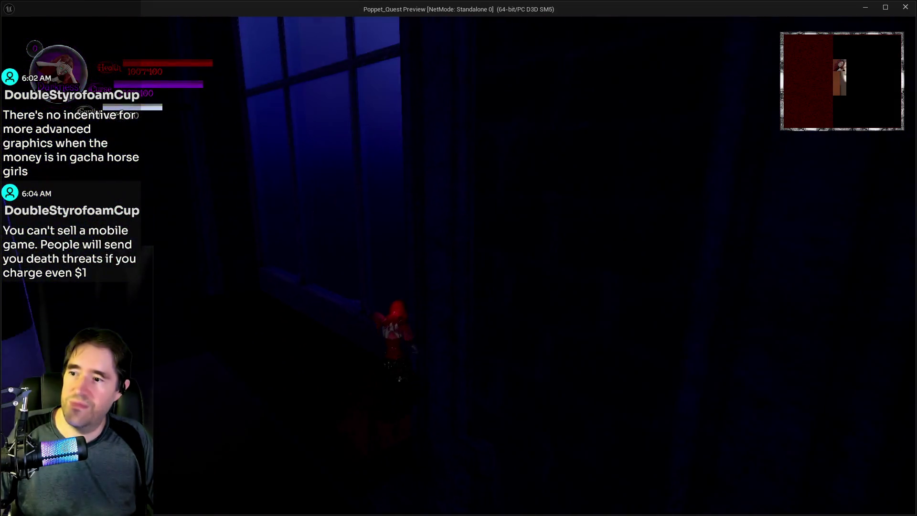
{"action": "key", "text": "w"}
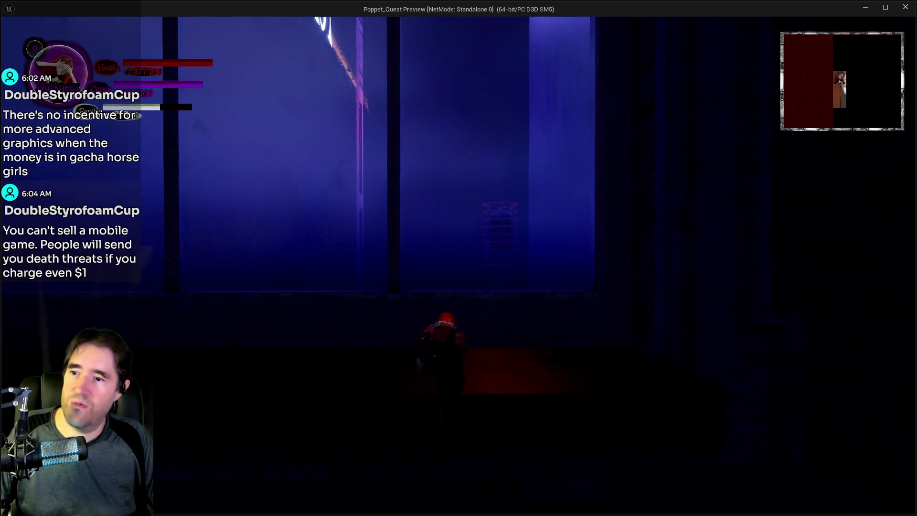
{"action": "key", "text": "s"}
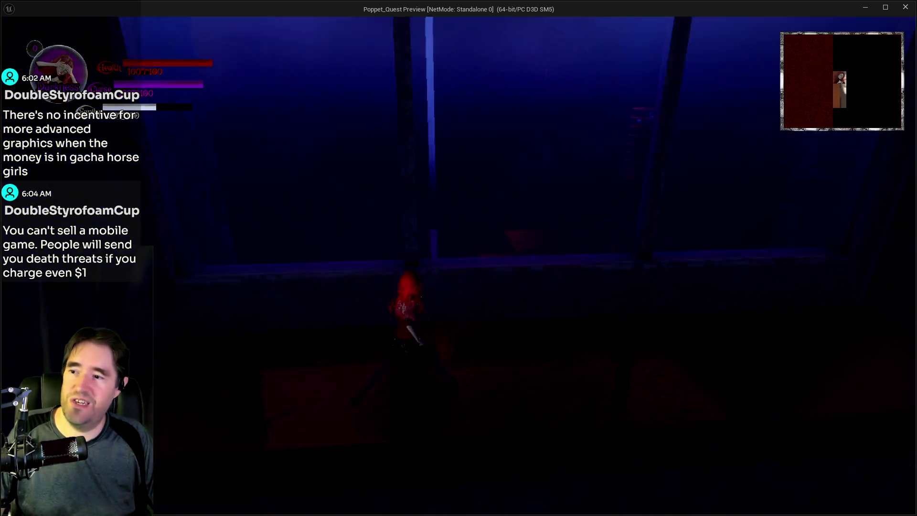
{"action": "key", "text": "a"}
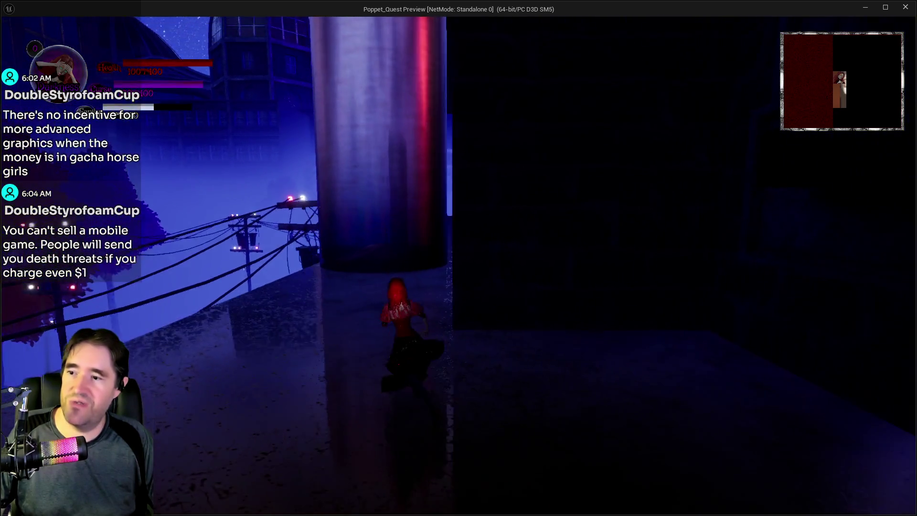
{"action": "key", "text": "alt+Tab"}
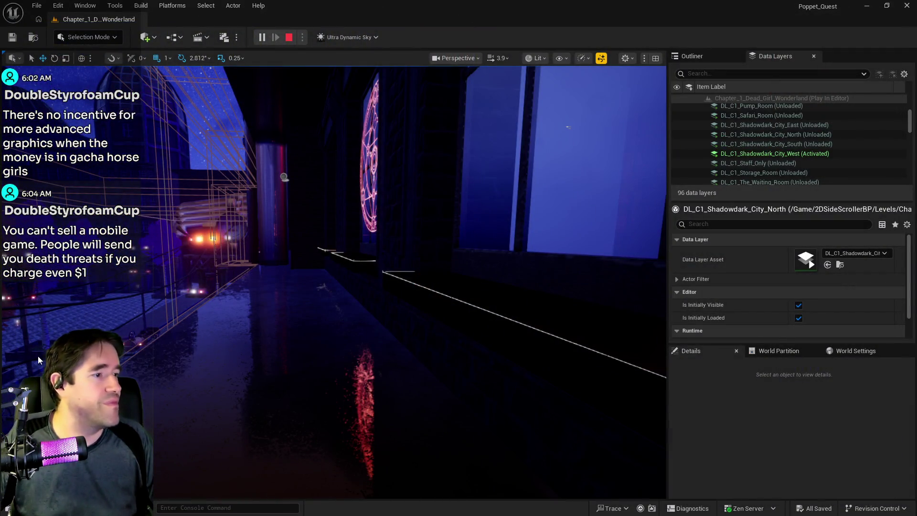
{"action": "key", "text": "Escape"}
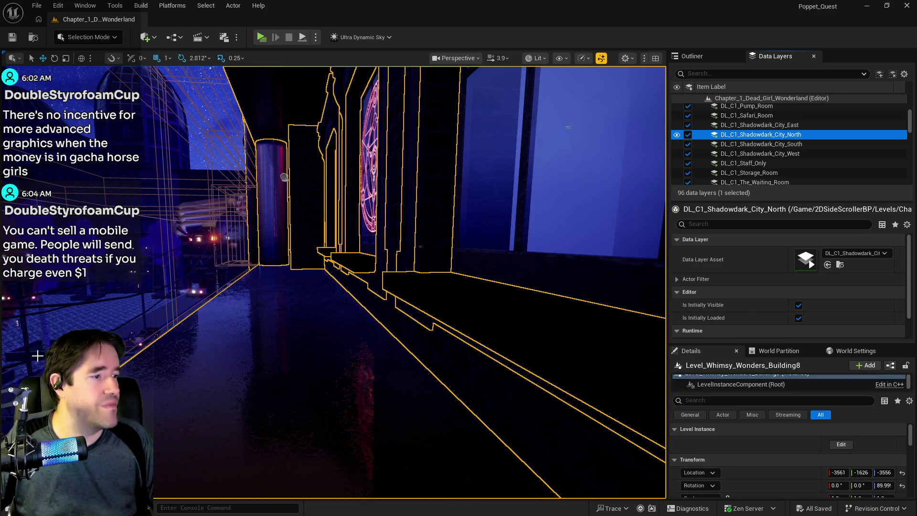
Step: Look up toward the pillar and launch a standalone play session of Chapter 1
{"action": "mouse_move", "coordinate": [255, 385]}
{"action": "left_mouse_down"}
{"action": "mouse_move", "coordinate": [246, 325]}
{"action": "mouse_move", "coordinate": [246, 364]}
{"action": "mouse_move", "coordinate": [263, 372]}
{"action": "mouse_move", "coordinate": [263, 363]}
{"action": "left_mouse_up"}
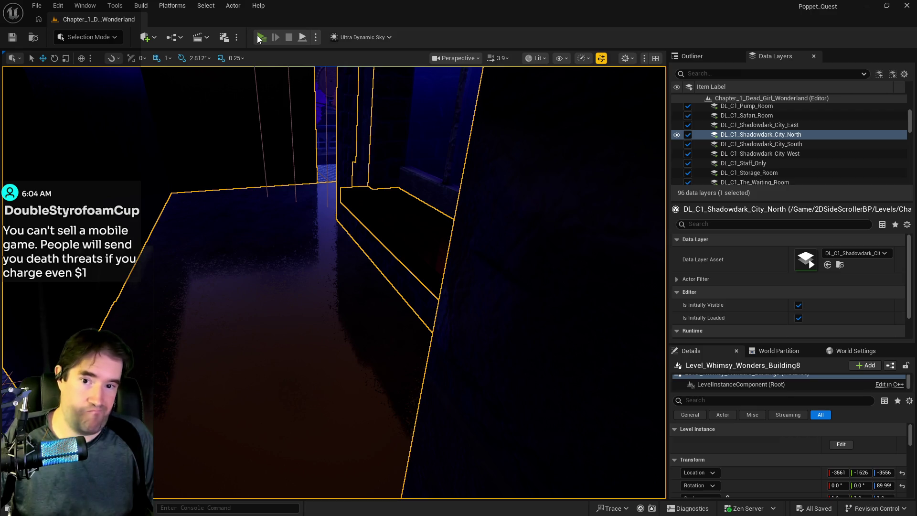
{"action": "left_click", "coordinate": [257, 37]}
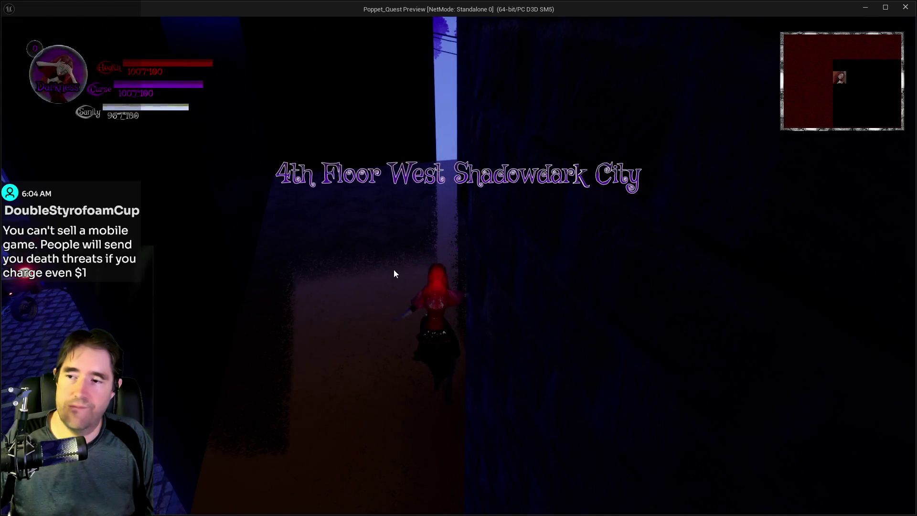
Step: Run the character through the lit doorway onto the rainy street and trigger the Curse burst
{"action": "key", "text": "w"}
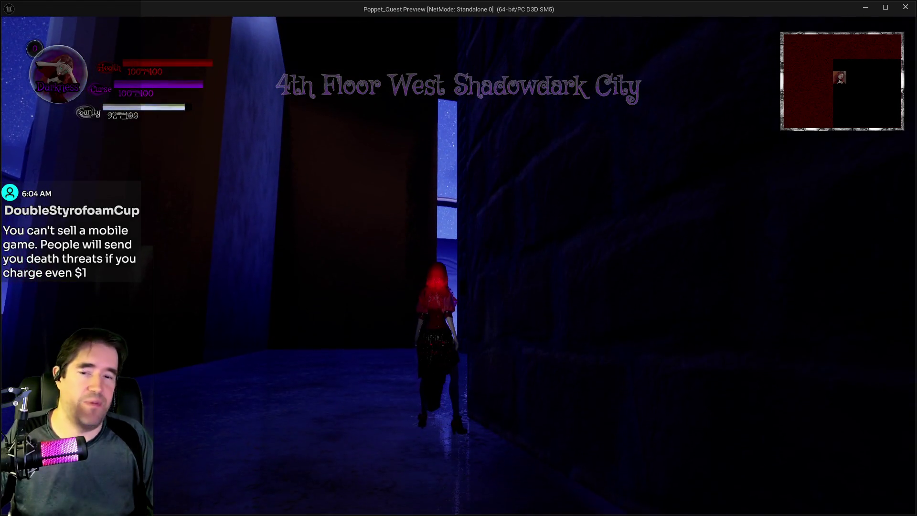
{"action": "key", "text": "w"}
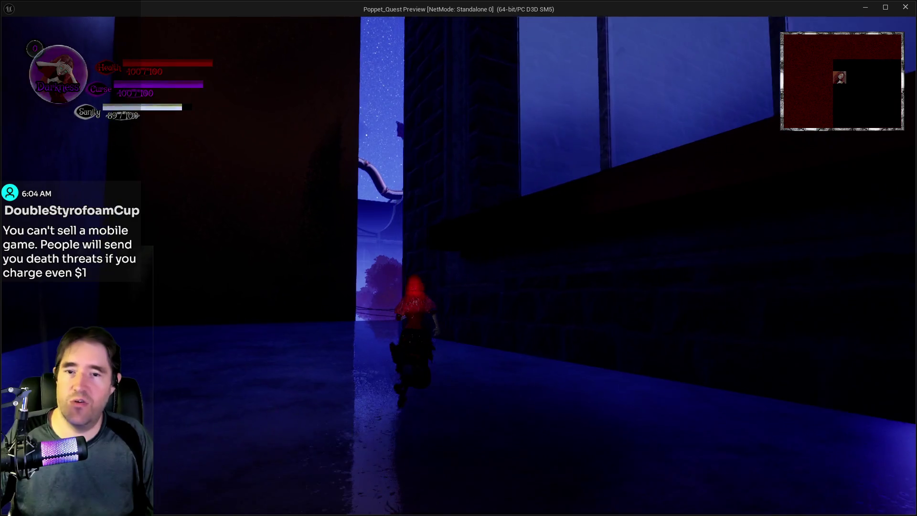
{"action": "key", "text": "w"}
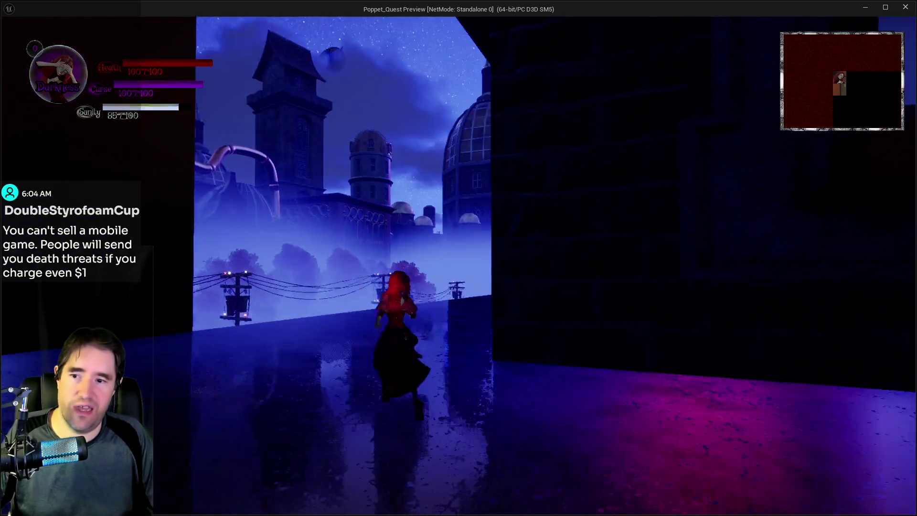
{"action": "key", "text": "w"}
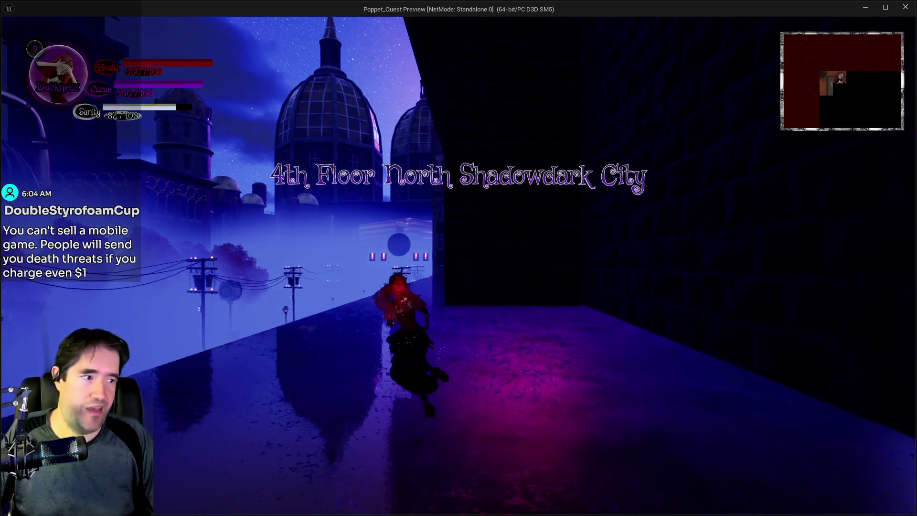
{"action": "key", "text": "w"}
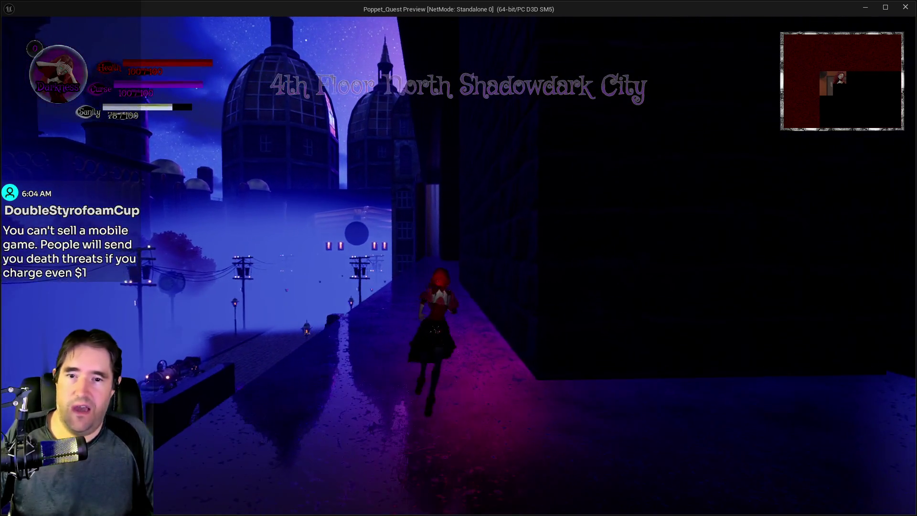
{"action": "key", "text": "e"}
Step: Keep running past the balcony and pipe room to the night rooftop, then return to the editor
{"action": "key", "text": "w"}
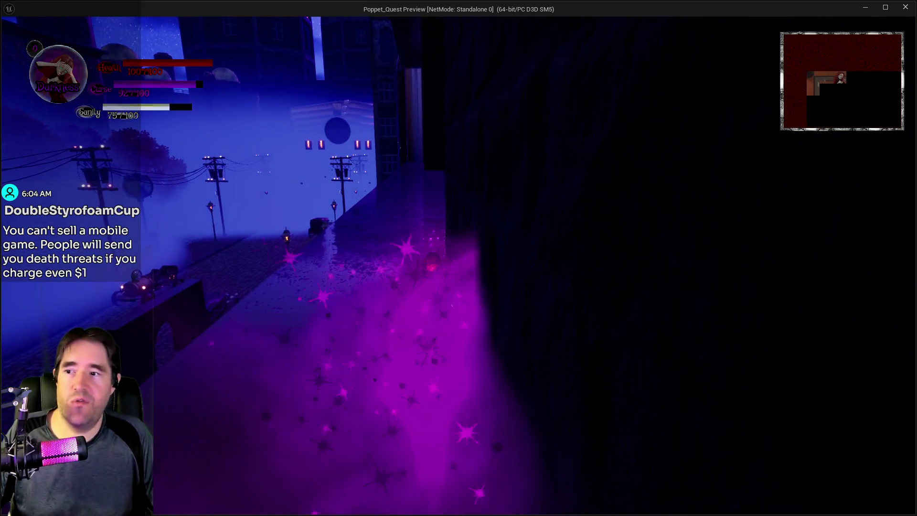
{"action": "key", "text": "w"}
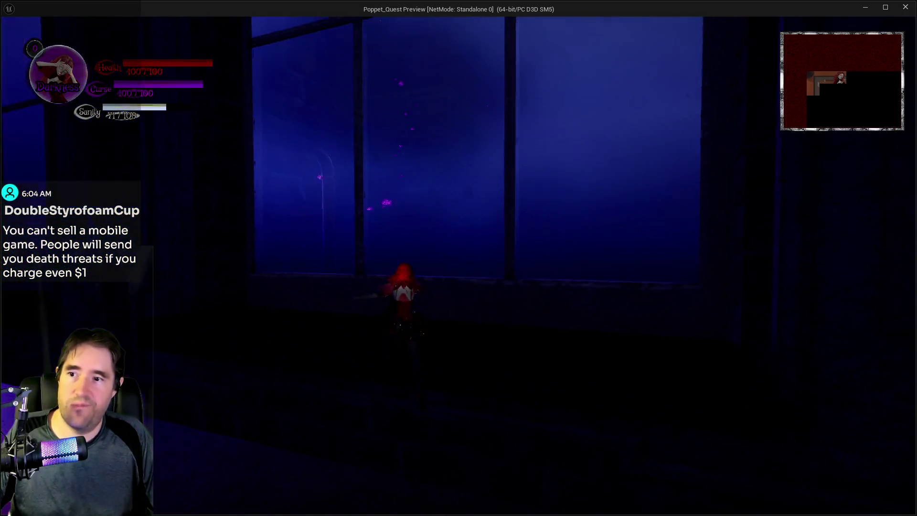
{"action": "key", "text": "w"}
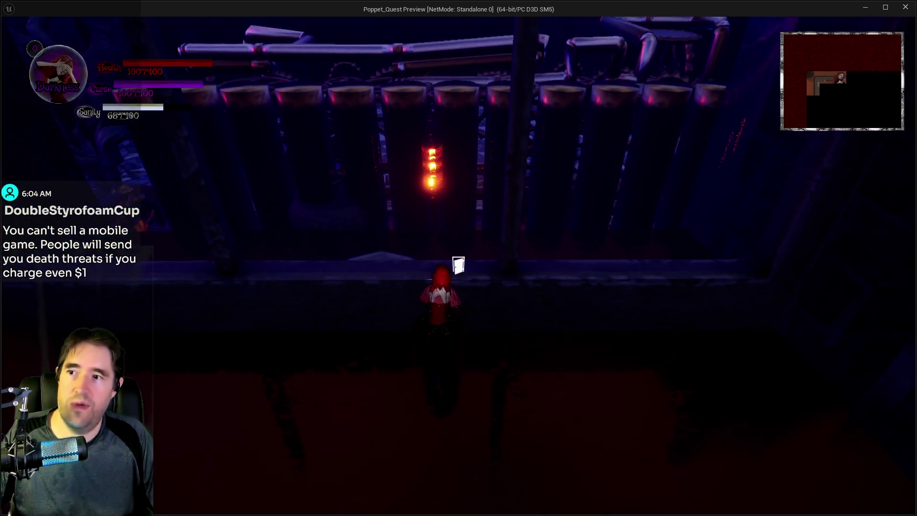
{"action": "key", "text": "w"}
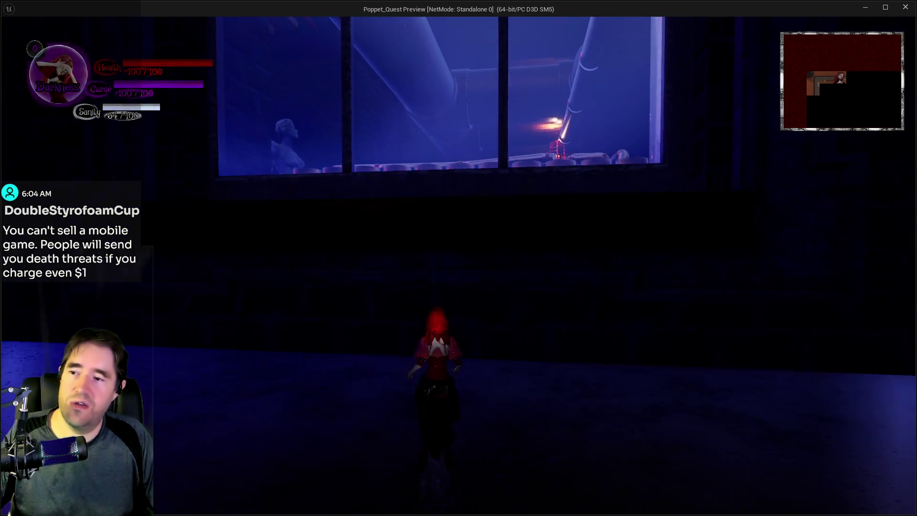
{"action": "key", "text": "w"}
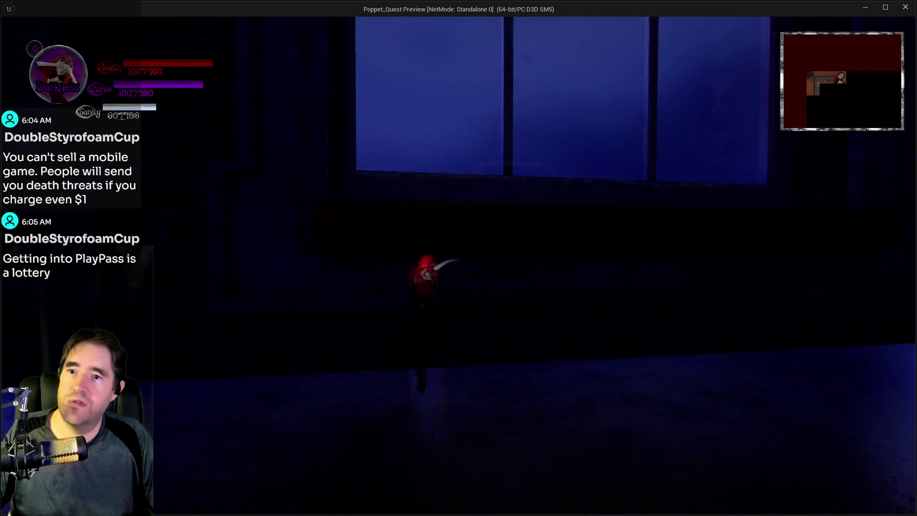
{"action": "key", "text": "w"}
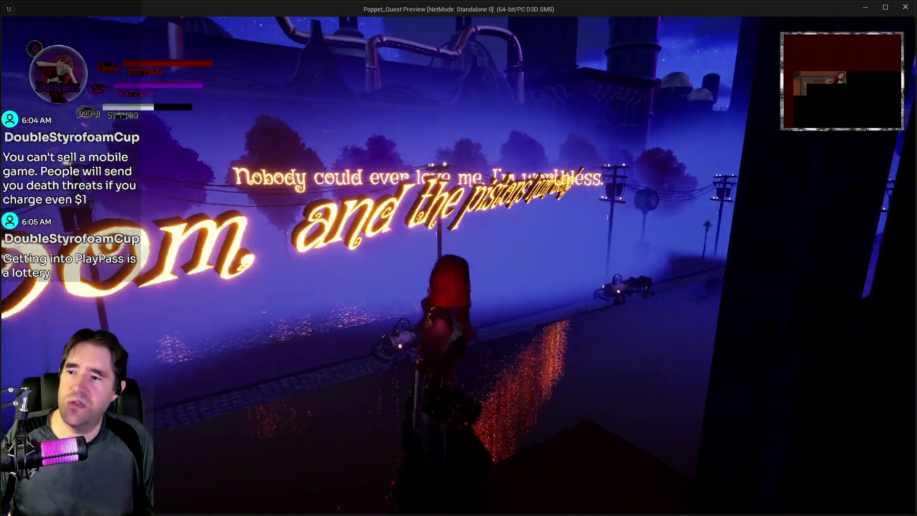
{"action": "key", "text": "alt+Tab"}
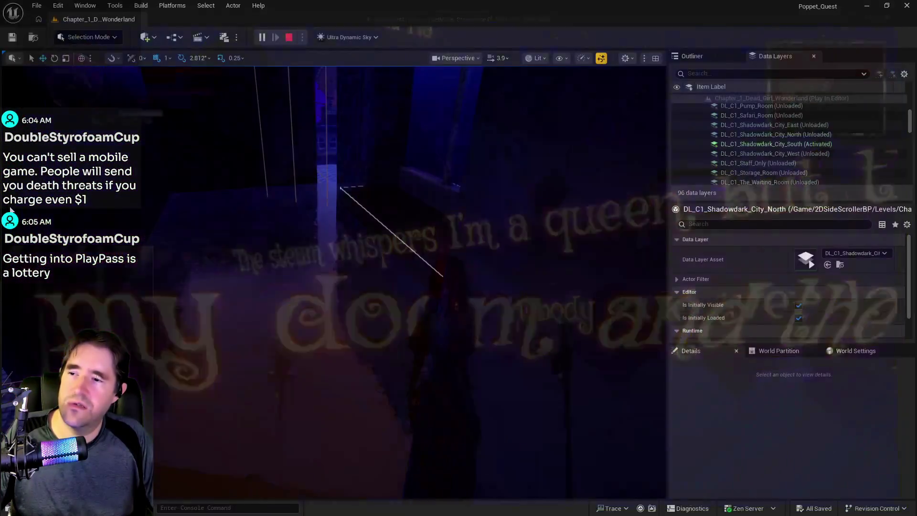
Step: Stop the play session and select the building and glowing street from above
{"action": "key", "text": "Escape"}
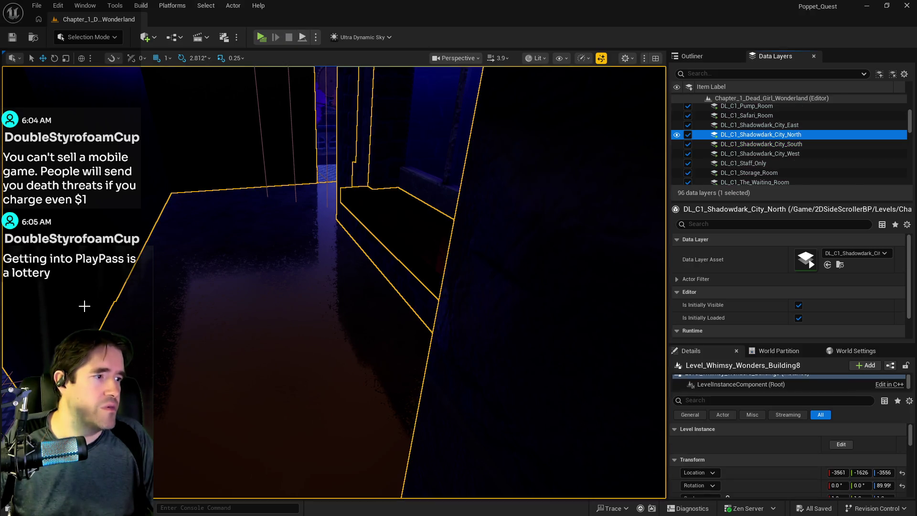
{"action": "mouse_move", "coordinate": [165, 366]}
{"action": "left_mouse_down"}
{"action": "mouse_move", "coordinate": [196, 329]}
{"action": "mouse_move", "coordinate": [200, 301]}
{"action": "mouse_move", "coordinate": [291, 311]}
{"action": "left_mouse_up"}
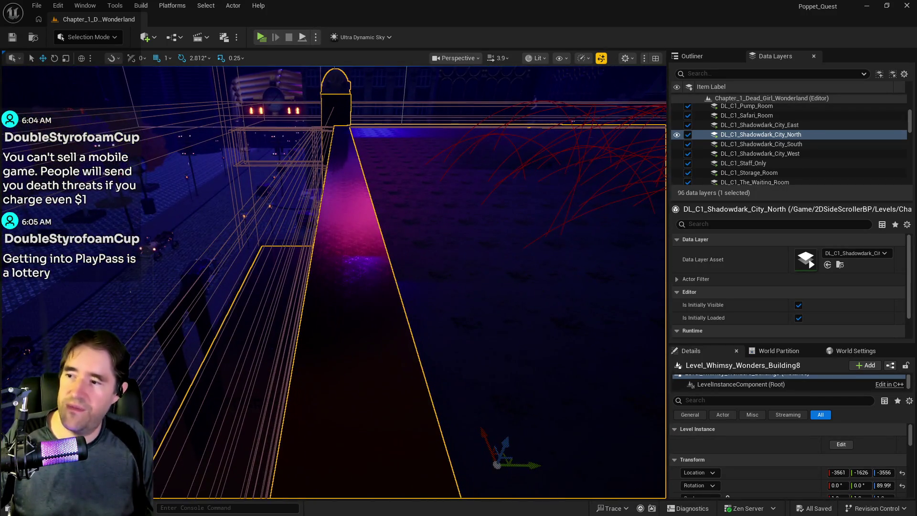
{"action": "left_click", "coordinate": [306, 264]}
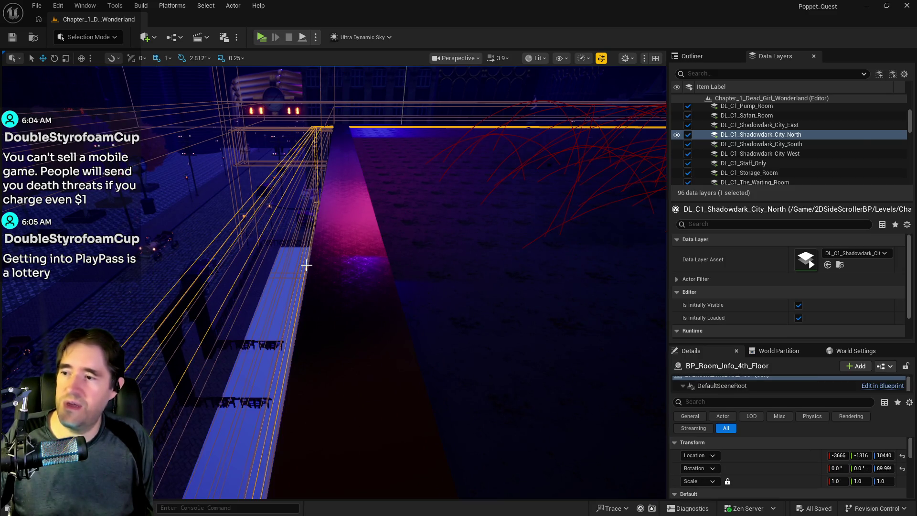
{"action": "left_click", "coordinate": [313, 275]}
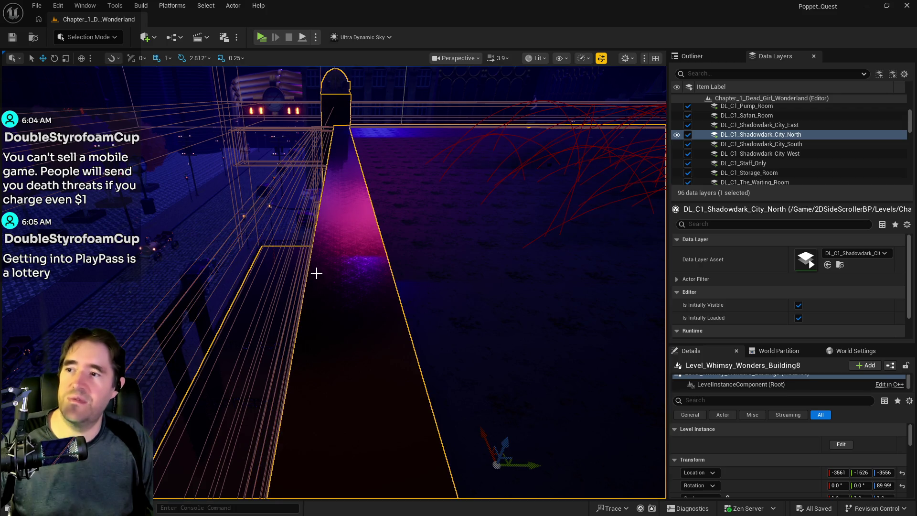
{"action": "left_click_drag", "start_coordinate": [313, 275], "coordinate": [335, 267]}
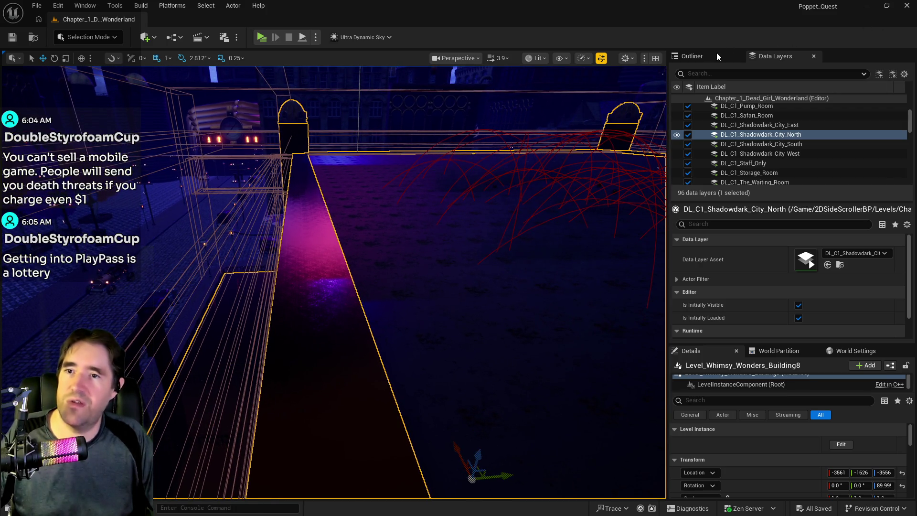
Step: In the Outliner, select BP_Room_Info_1st_Floor, Kill_Plane_Parent16, then BP_Room_Info_4th_Floor
{"action": "left_click", "coordinate": [709, 55]}
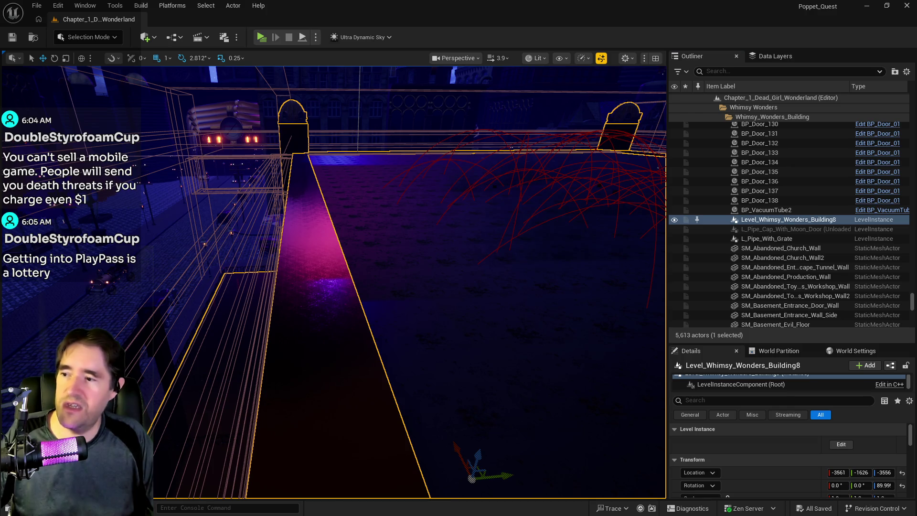
{"action": "left_click", "coordinate": [270, 296]}
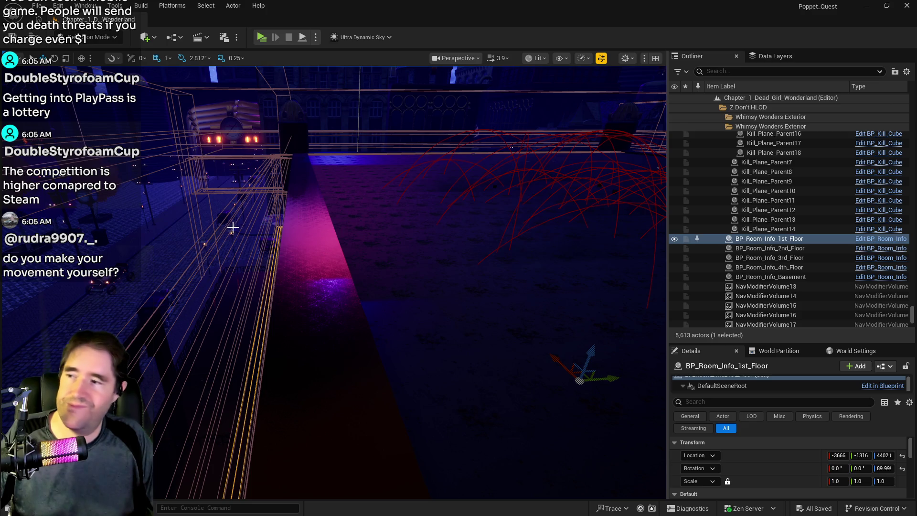
{"action": "left_click", "coordinate": [198, 238]}
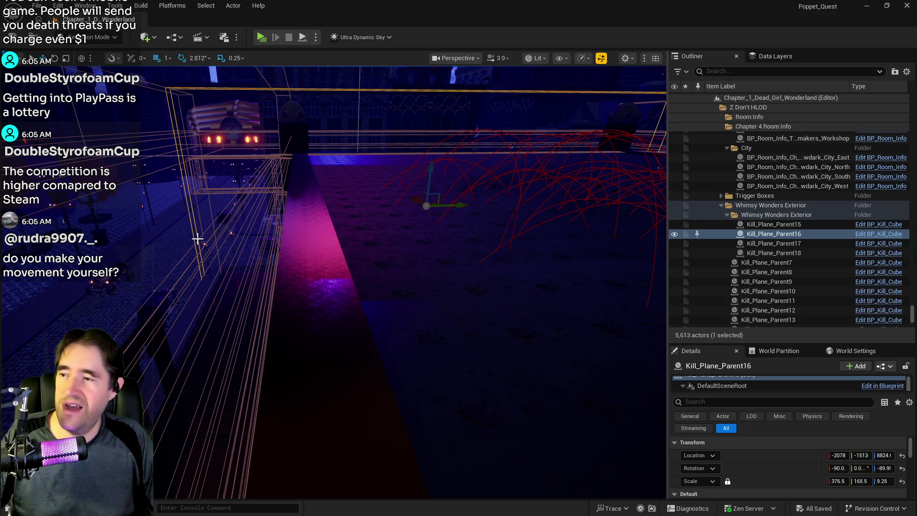
{"action": "left_click", "coordinate": [198, 238]}
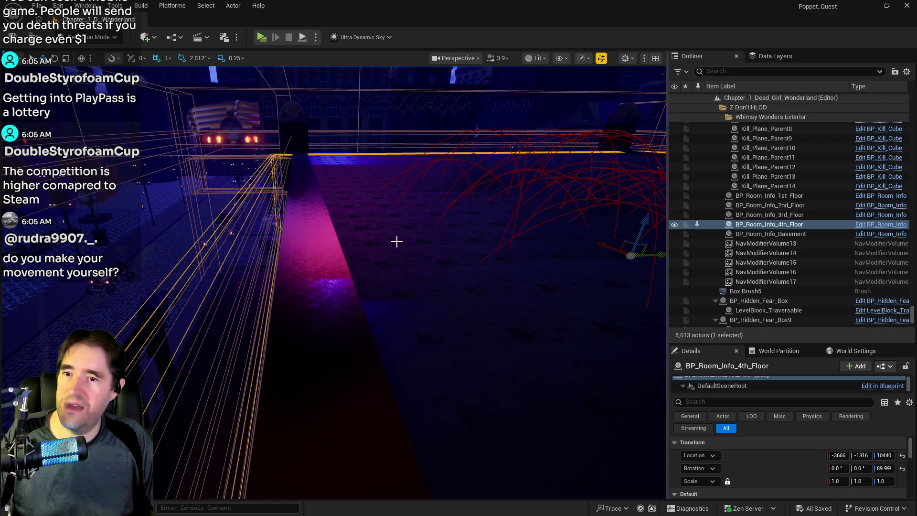
Step: Filter the Outliner by 'shadowd' and widen it to show full actor names
{"action": "scroll", "coordinate": [758, 273], "scroll_direction": "down", "scroll_amount": 10}
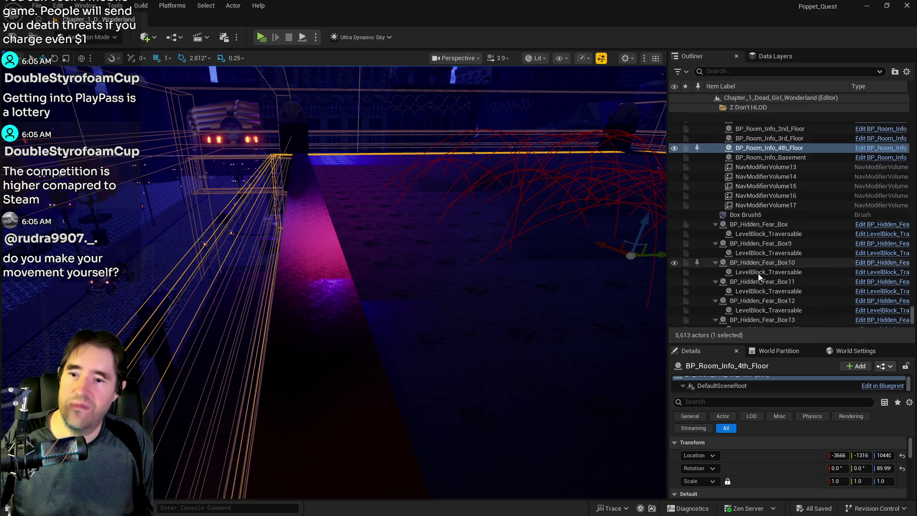
{"action": "left_click", "coordinate": [727, 72]}
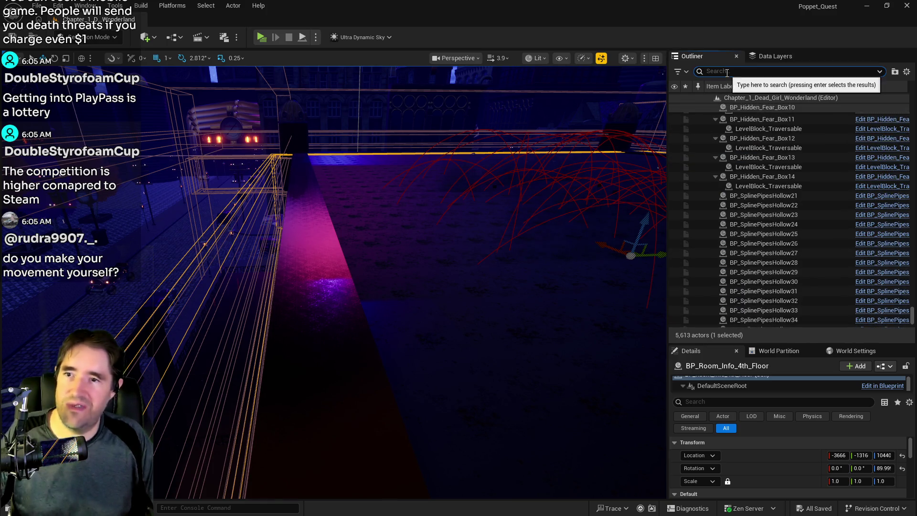
{"action": "type", "text": "shadowdark"}
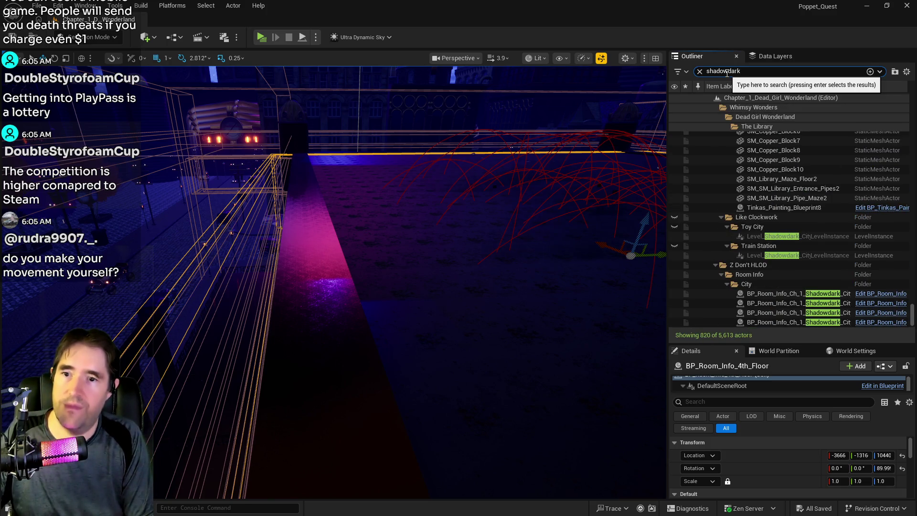
{"action": "scroll", "coordinate": [769, 308], "scroll_direction": "down", "scroll_amount": 1}
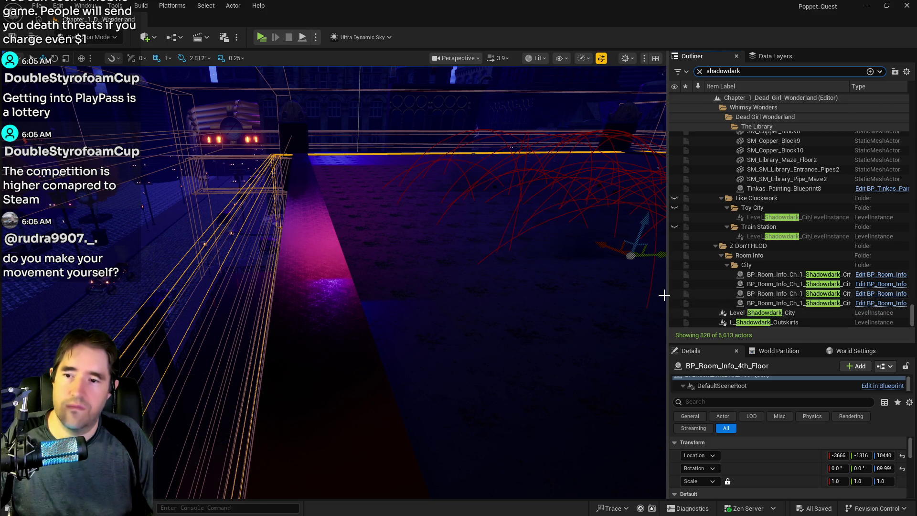
{"action": "left_click_drag", "start_coordinate": [666, 296], "coordinate": [576, 297]}
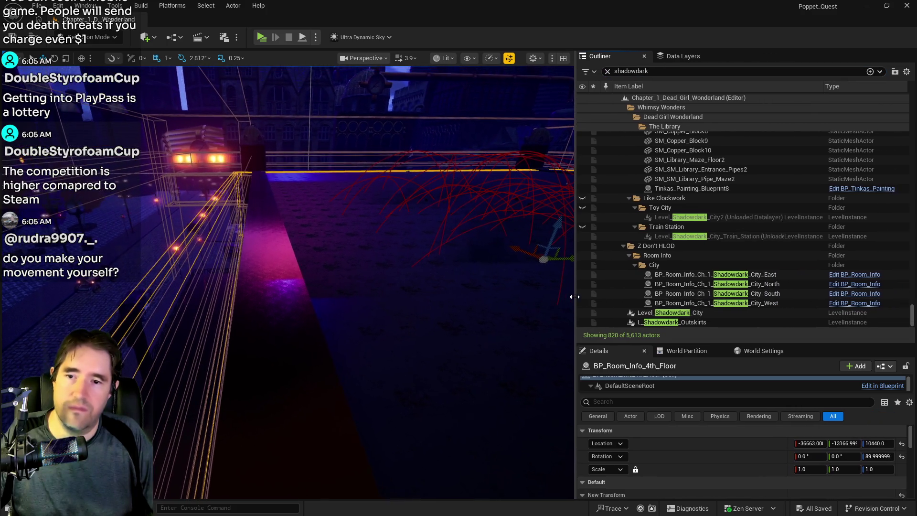
Step: Select BP_Room_Info_Ch_1_Shadowdark_City_North and fly the camera down into that room
{"action": "left_click", "coordinate": [722, 285]}
{"action": "left_click_drag", "start_coordinate": [287, 239], "coordinate": [287, 354]}
{"action": "left_click_drag", "start_coordinate": [286, 282], "coordinate": [373, 251]}
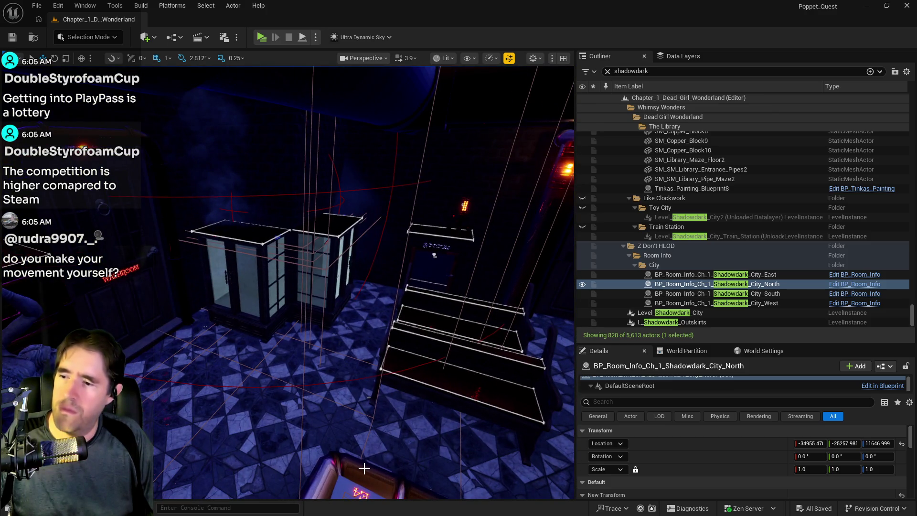
Step: Select BP_Charlotte_Smoke5 and clear the Shadowdark filter from the Outliner search
{"action": "left_click", "coordinate": [368, 454]}
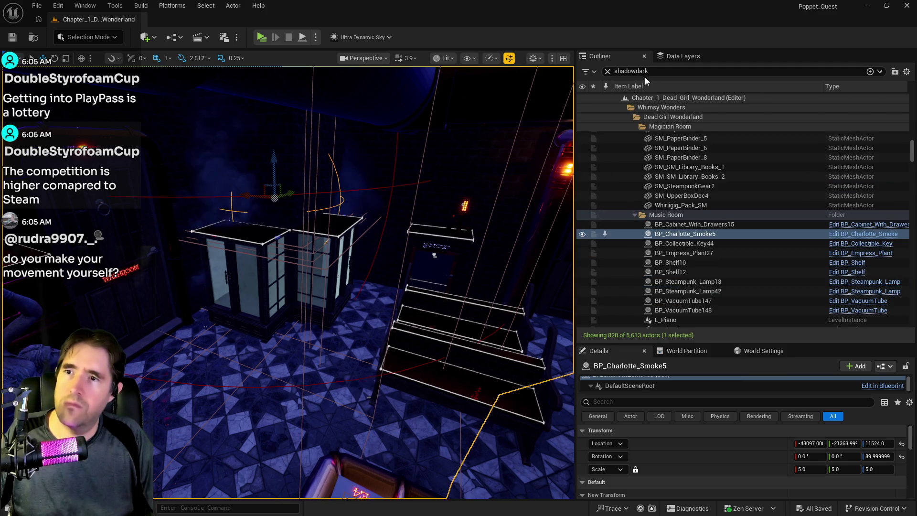
{"action": "left_click", "coordinate": [608, 72]}
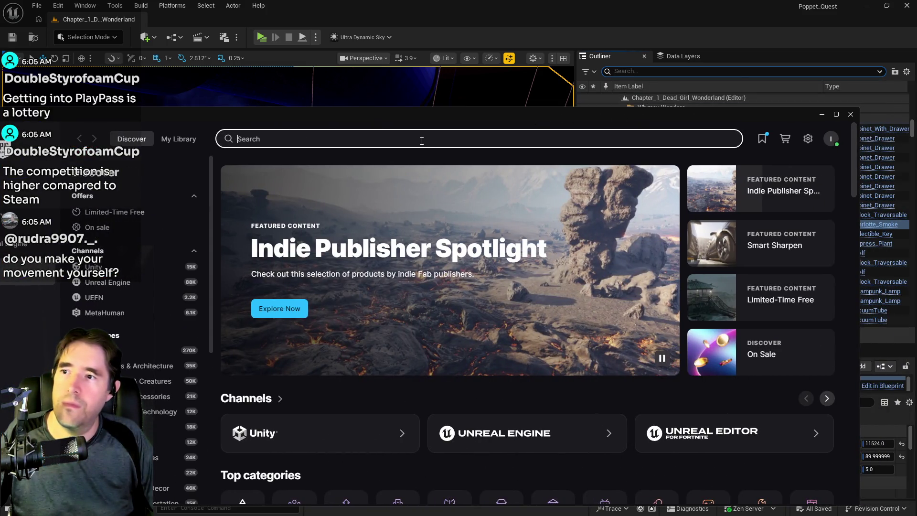
Step: Search Fab for game animation sample and browse the Game Animation Sample preview images
{"action": "type", "text": "game animation sample"}
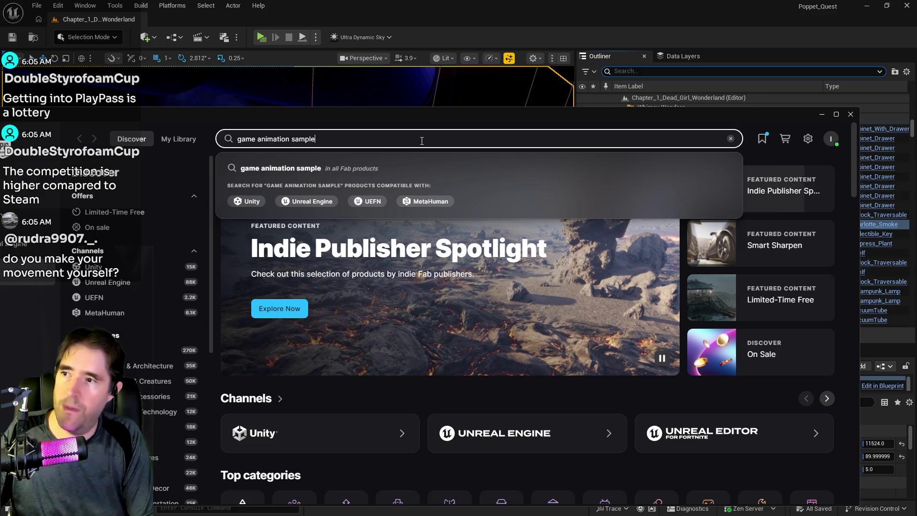
{"action": "key", "text": "Return"}
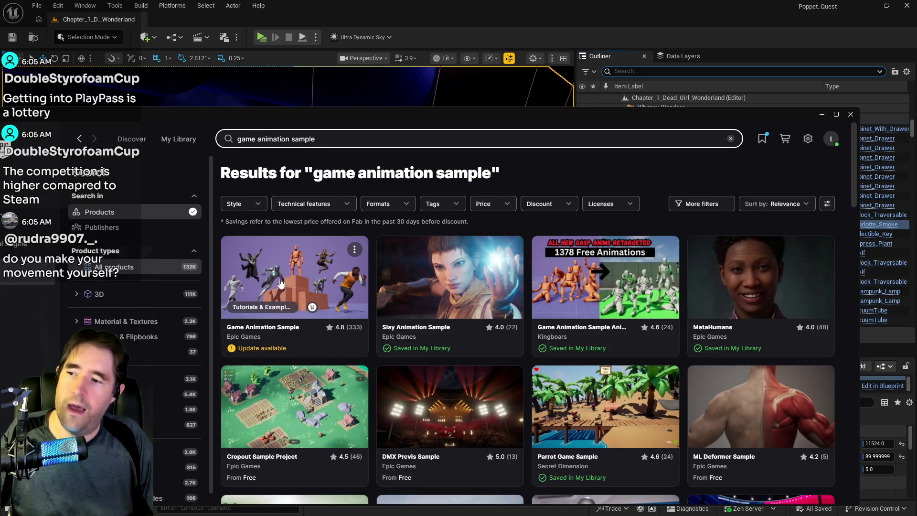
{"action": "left_click", "coordinate": [280, 278]}
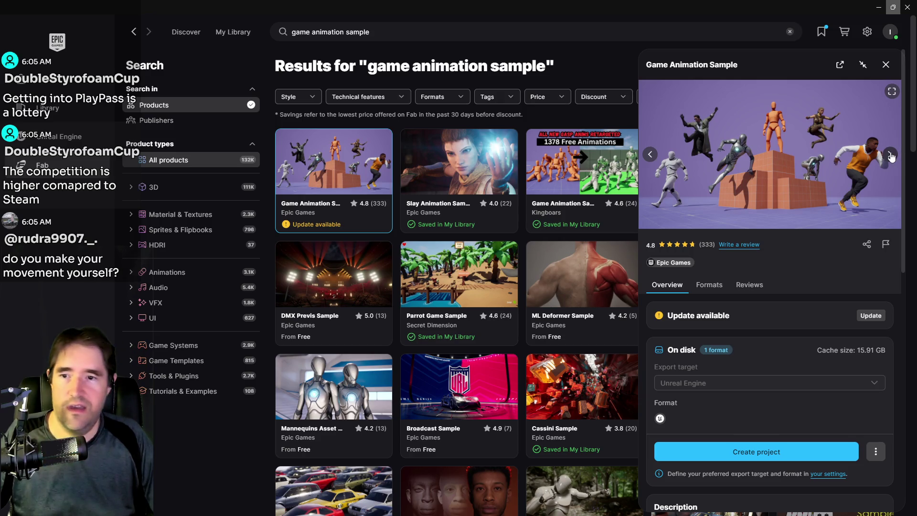
{"action": "left_click", "coordinate": [891, 155]}
{"action": "left_click", "coordinate": [891, 156]}
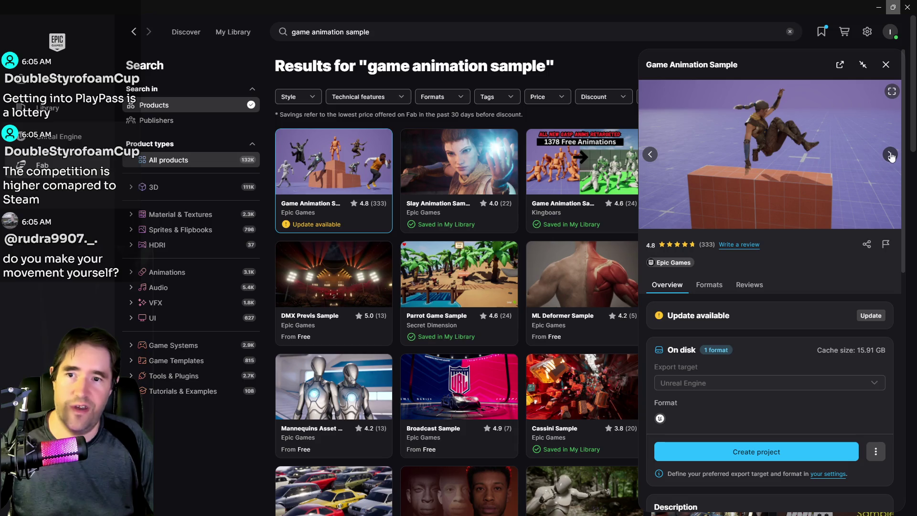
{"action": "left_click", "coordinate": [889, 158]}
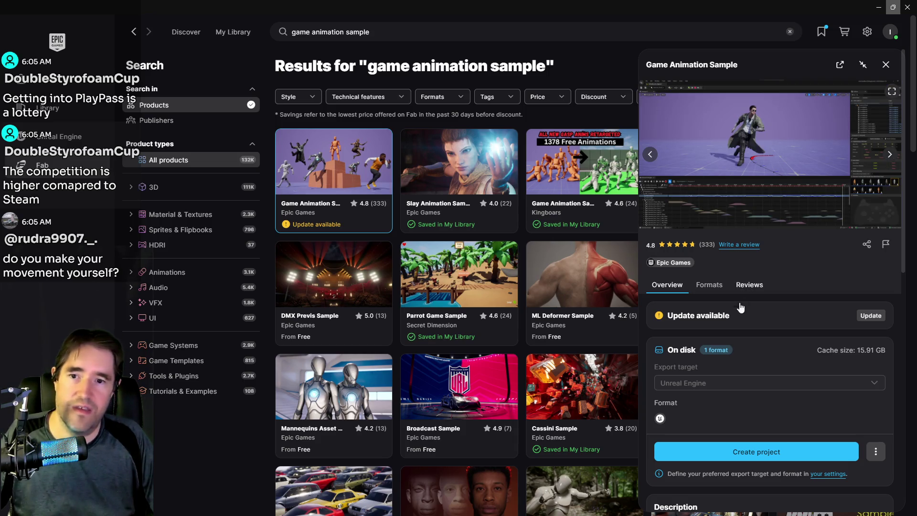
Step: Scroll through the Game Animation Sample description, then close its detail panel
{"action": "scroll", "coordinate": [738, 363], "scroll_direction": "down", "scroll_amount": 1}
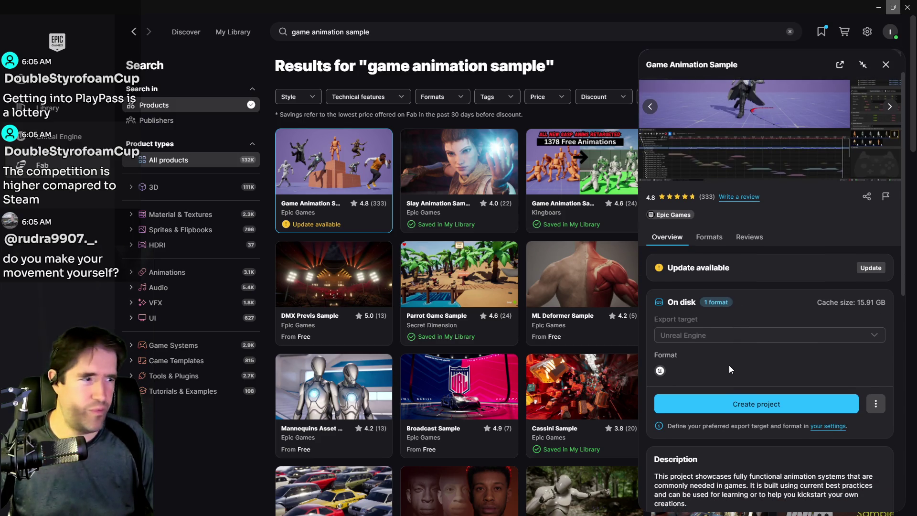
{"action": "scroll", "coordinate": [729, 365], "scroll_direction": "up", "scroll_amount": 1}
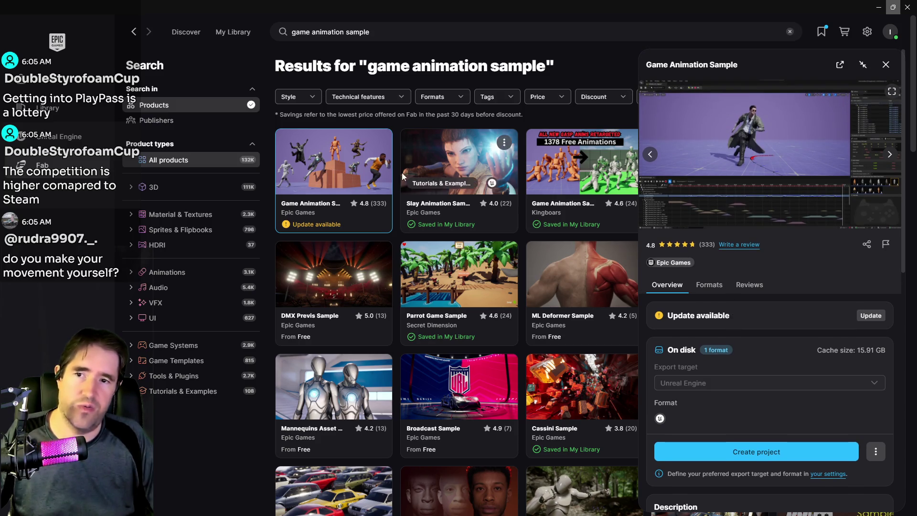
{"action": "scroll", "coordinate": [695, 348], "scroll_direction": "down", "scroll_amount": 2}
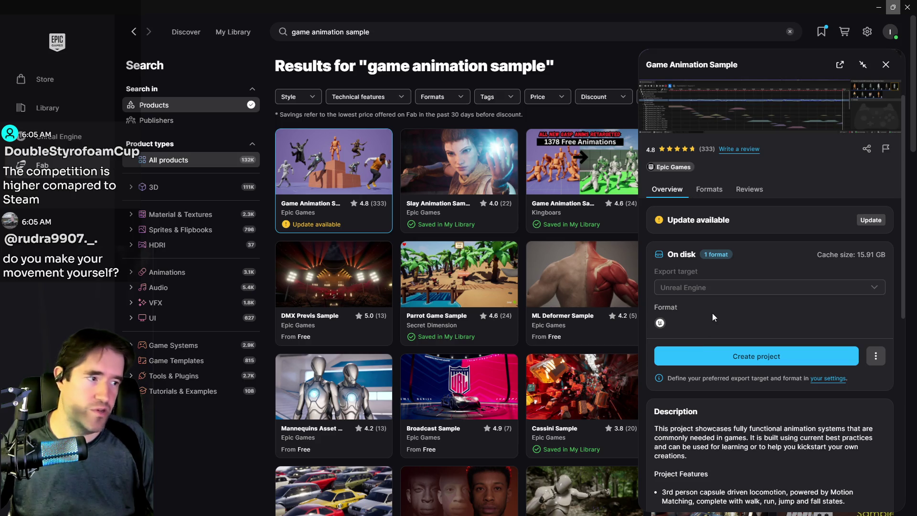
{"action": "scroll", "coordinate": [712, 314], "scroll_direction": "down", "scroll_amount": 3}
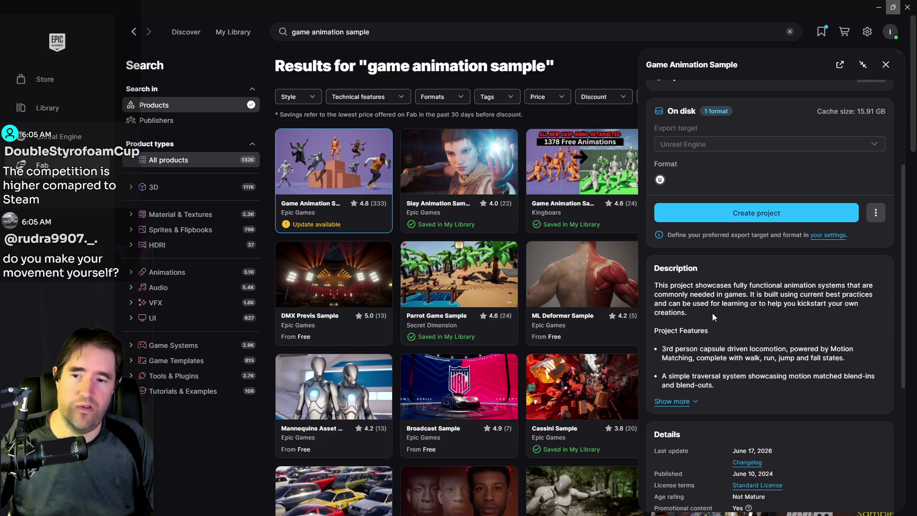
{"action": "scroll", "coordinate": [713, 314], "scroll_direction": "up", "scroll_amount": 2}
{"action": "scroll", "coordinate": [712, 314], "scroll_direction": "up", "scroll_amount": 3}
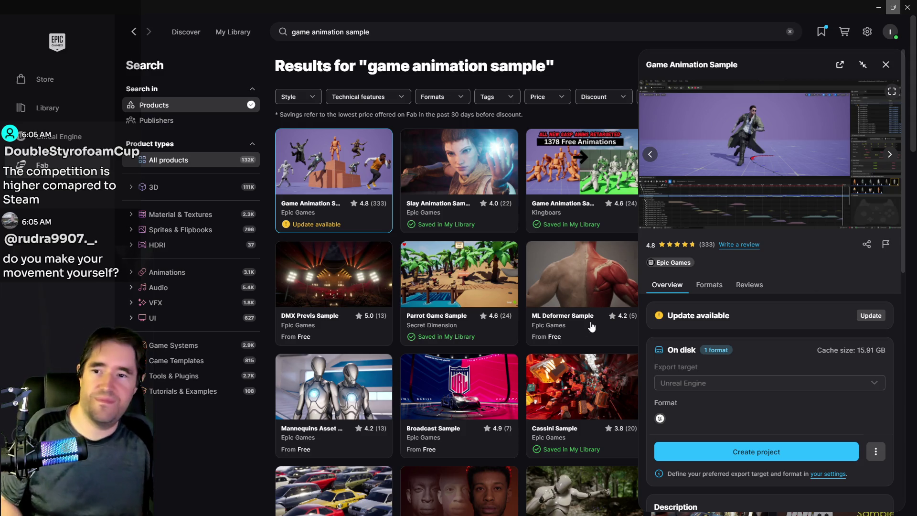
{"action": "scroll", "coordinate": [738, 345], "scroll_direction": "down", "scroll_amount": 2}
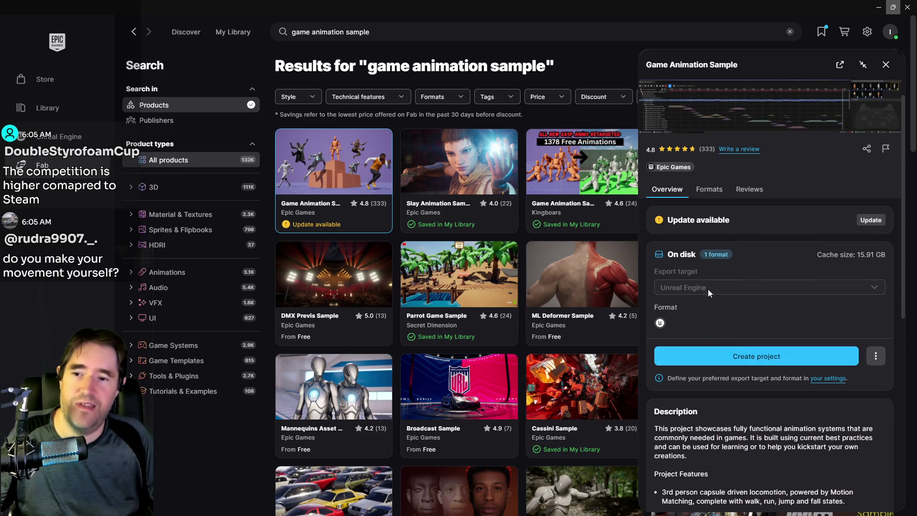
{"action": "scroll", "coordinate": [699, 218], "scroll_direction": "up", "scroll_amount": 2}
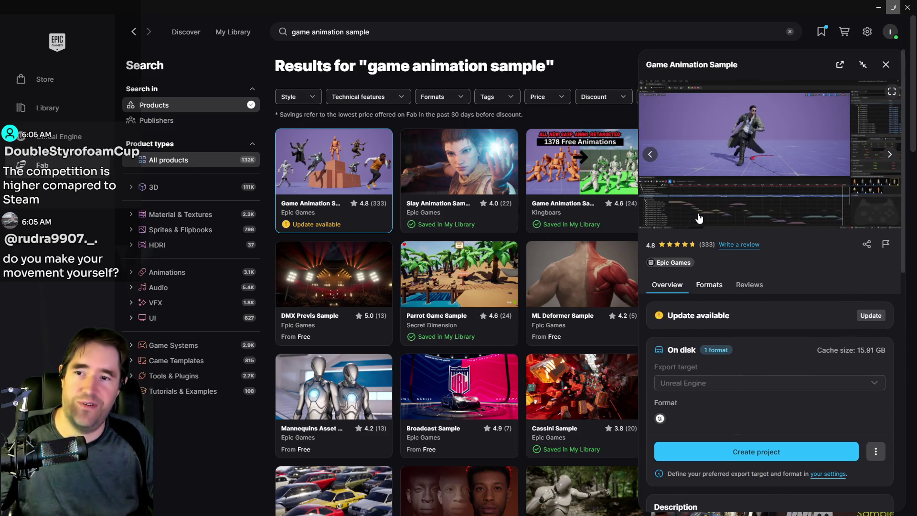
{"action": "left_click", "coordinate": [886, 66]}
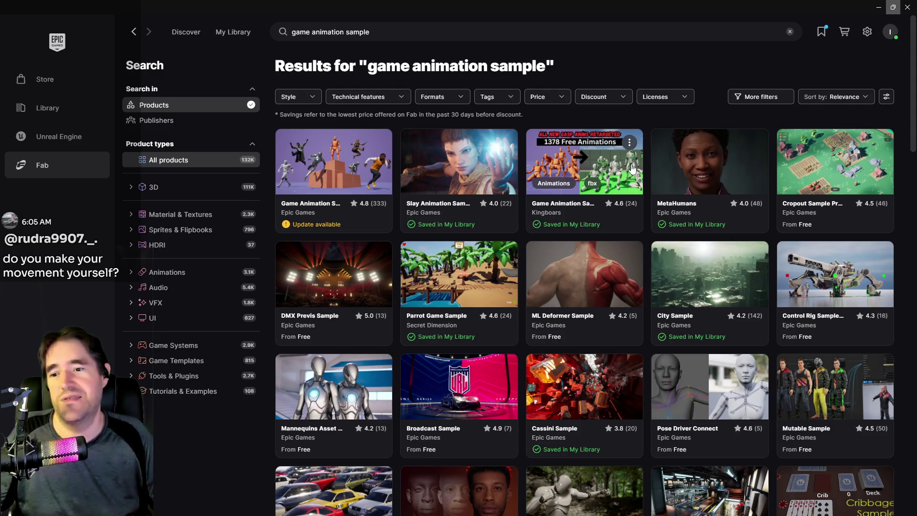
Step: Move the launcher aside to reveal the editor and zoom the viewport through the level
{"action": "left_click_drag", "start_coordinate": [664, 7], "coordinate": [916, 71]}
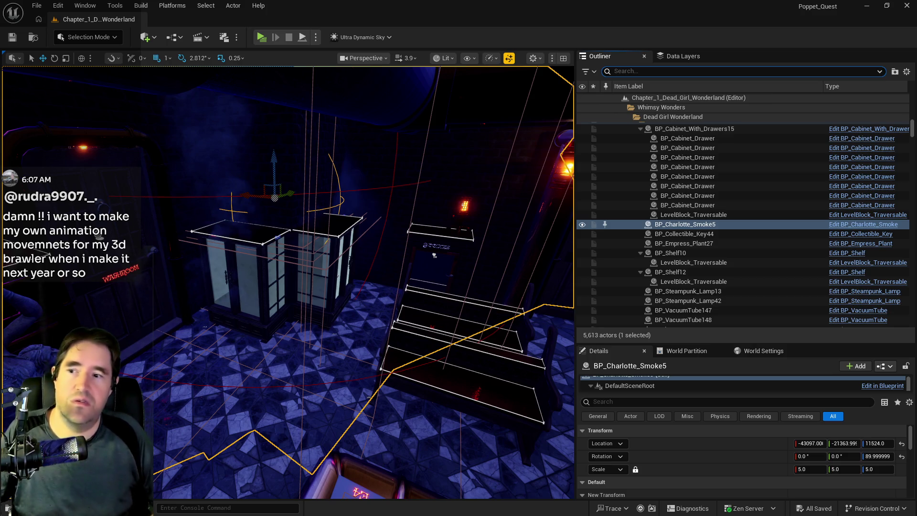
{"action": "scroll", "coordinate": [435, 256], "scroll_direction": "up", "scroll_amount": 10}
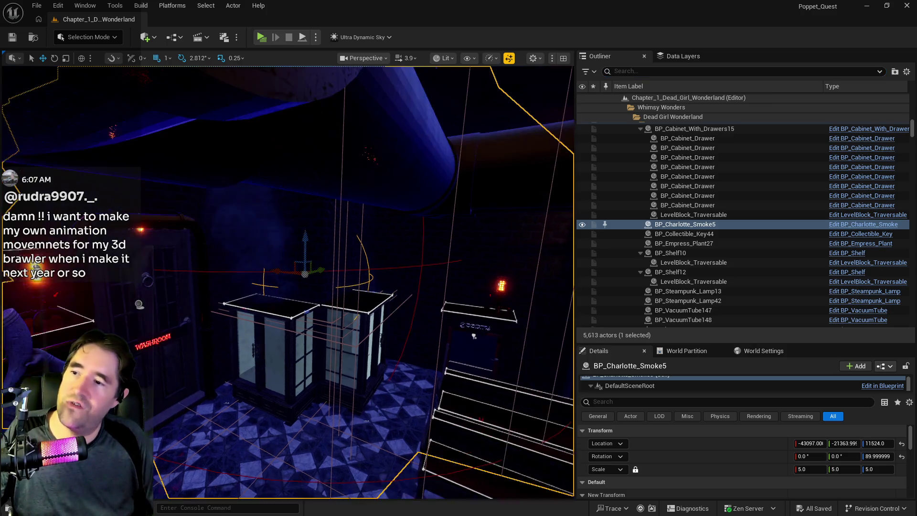
{"action": "scroll", "coordinate": [50, 304], "scroll_direction": "up", "scroll_amount": 10}
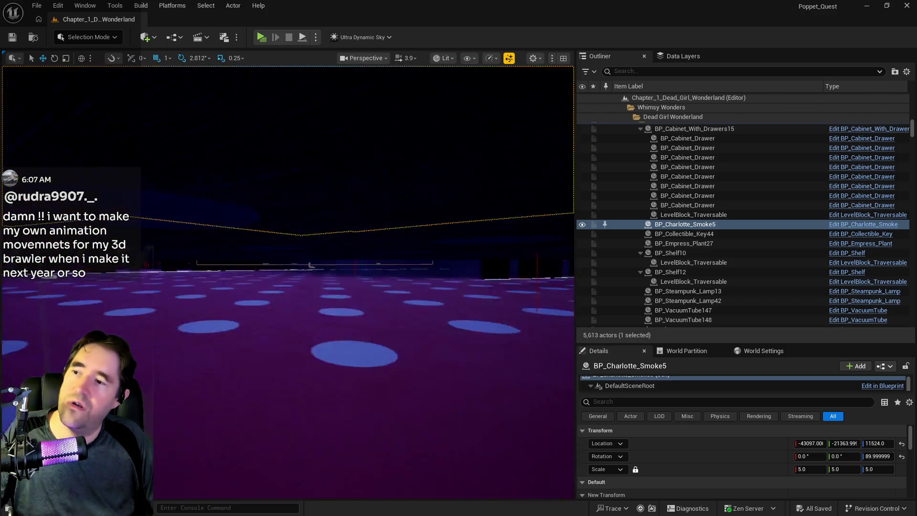
{"action": "scroll", "coordinate": [315, 282], "scroll_direction": "up", "scroll_amount": 10}
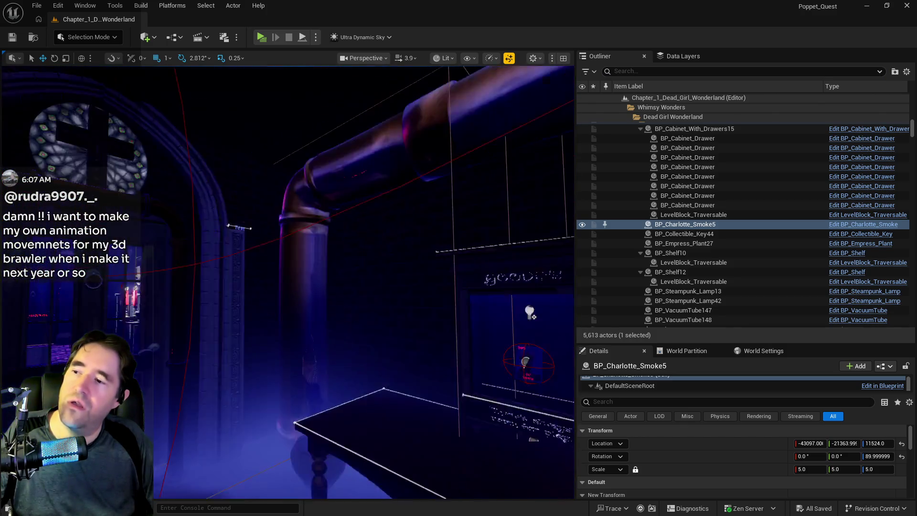
{"action": "scroll", "coordinate": [287, 282], "scroll_direction": "up", "scroll_amount": 10}
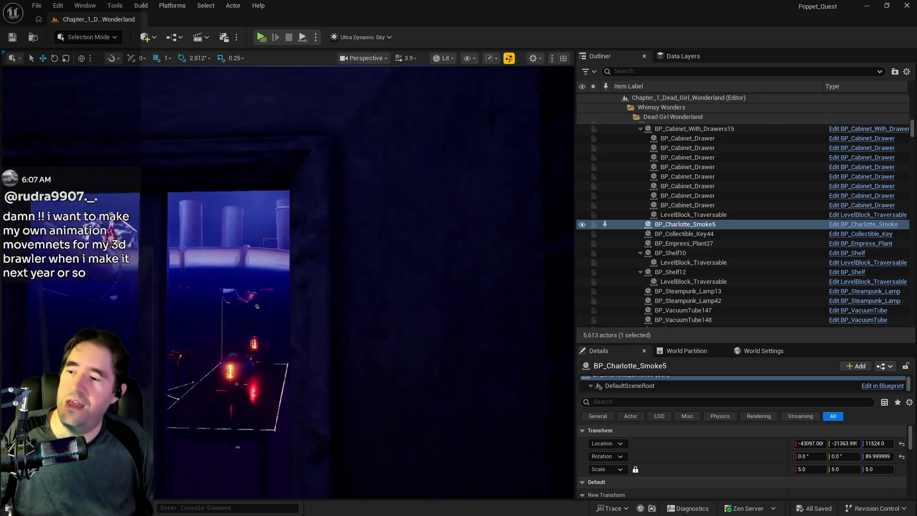
{"action": "scroll", "coordinate": [287, 282], "scroll_direction": "up", "scroll_amount": 10}
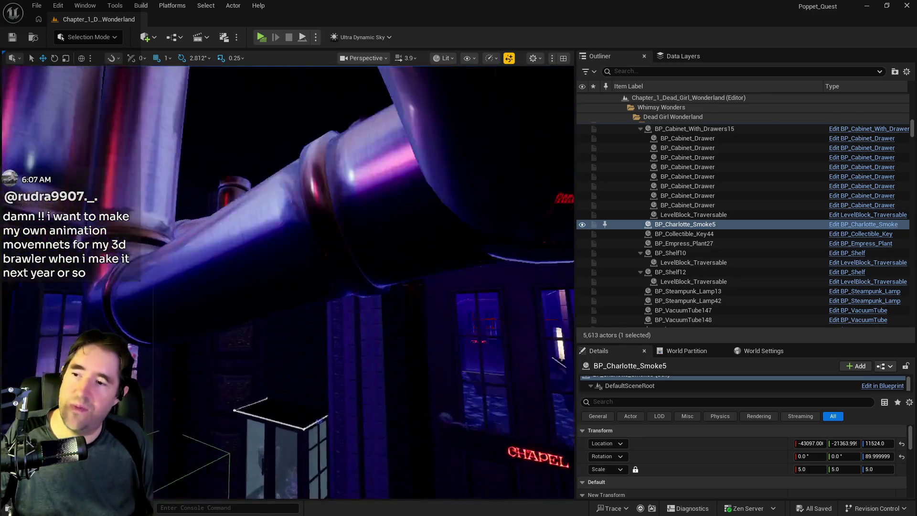
{"action": "scroll", "coordinate": [287, 282], "scroll_direction": "up", "scroll_amount": 10}
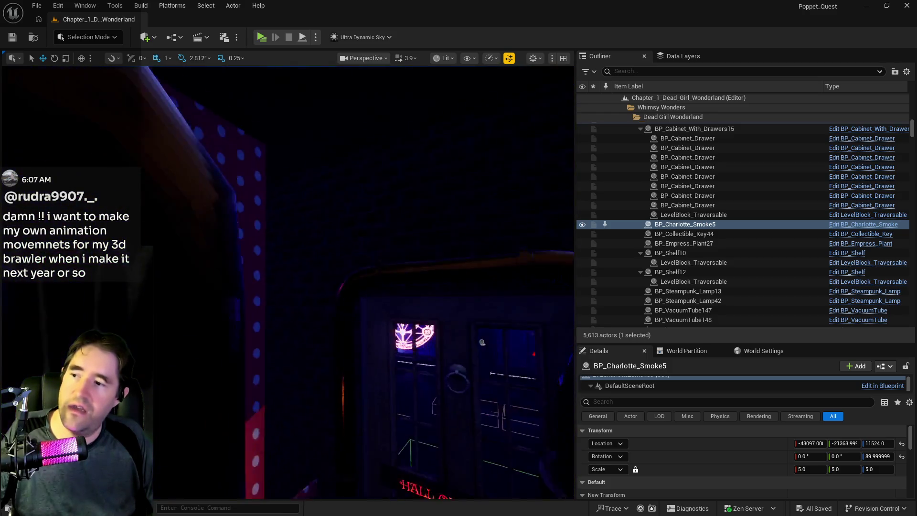
{"action": "scroll", "coordinate": [287, 282], "scroll_direction": "up", "scroll_amount": 10}
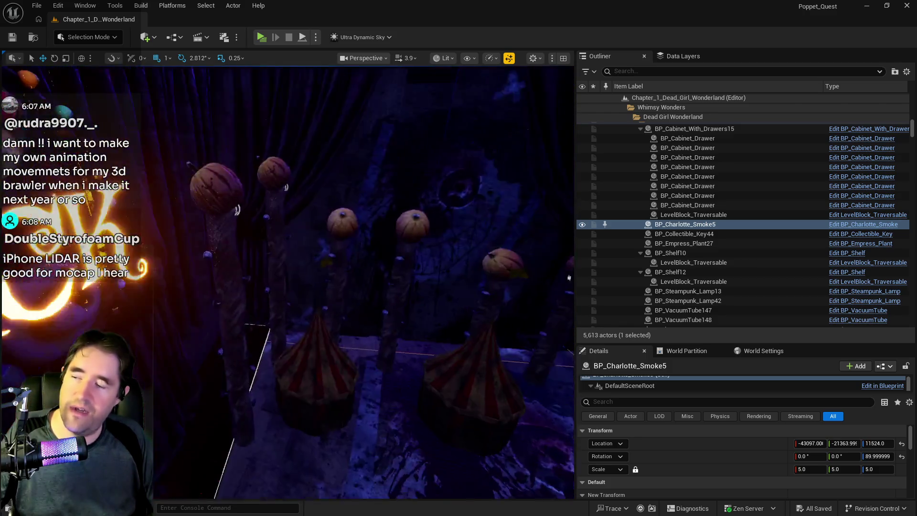
{"action": "scroll", "coordinate": [287, 282], "scroll_direction": "up", "scroll_amount": 5}
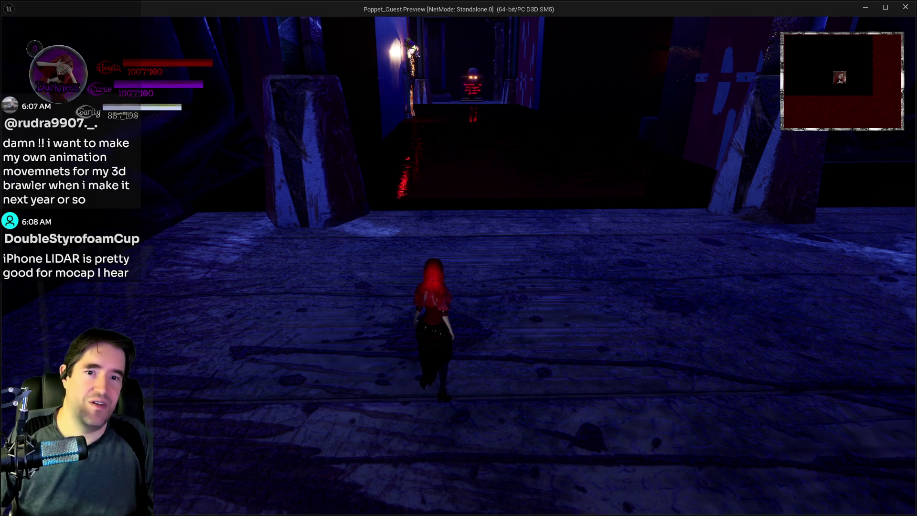
Step: Walk the character into the Waiting Room, pausing and resuming once, then return to the editor
{"action": "left_click", "coordinate": [491, 246]}
{"action": "key", "text": "w"}
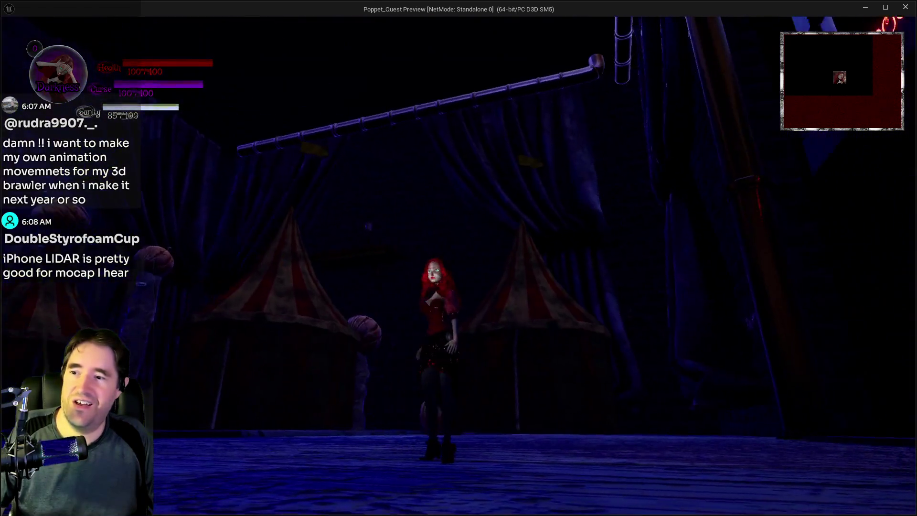
{"action": "key", "text": "Escape"}
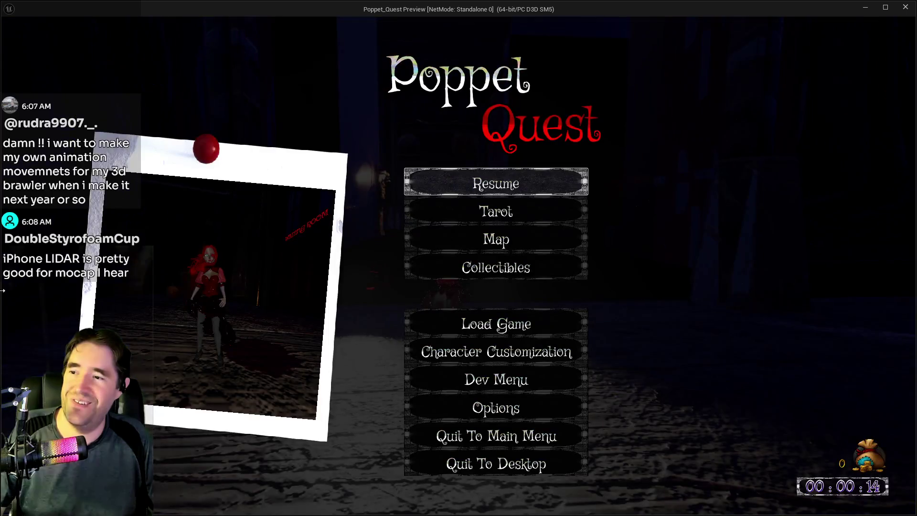
{"action": "left_click", "coordinate": [478, 185]}
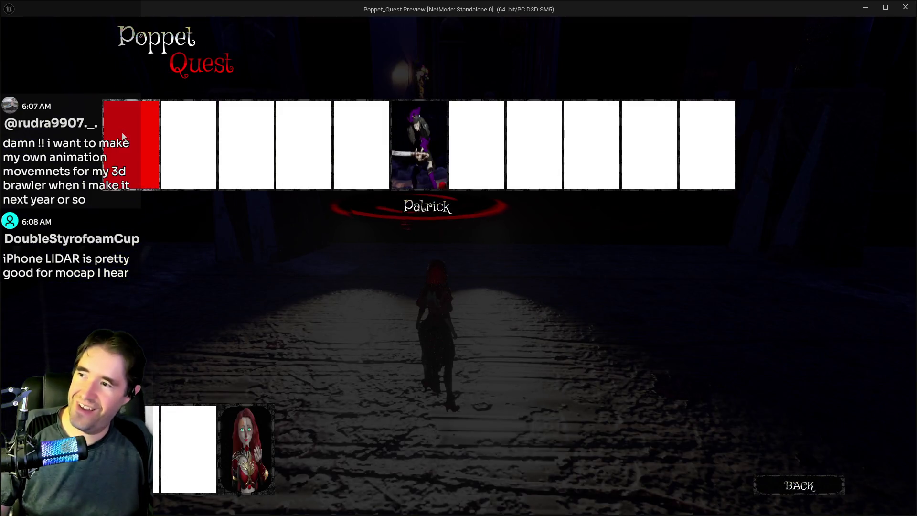
{"action": "key", "text": "Escape"}
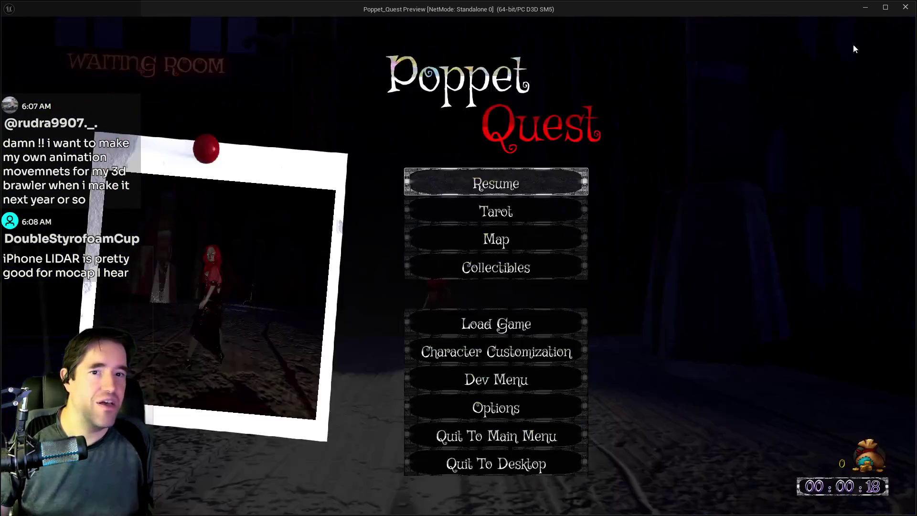
{"action": "key", "text": "alt+Tab"}
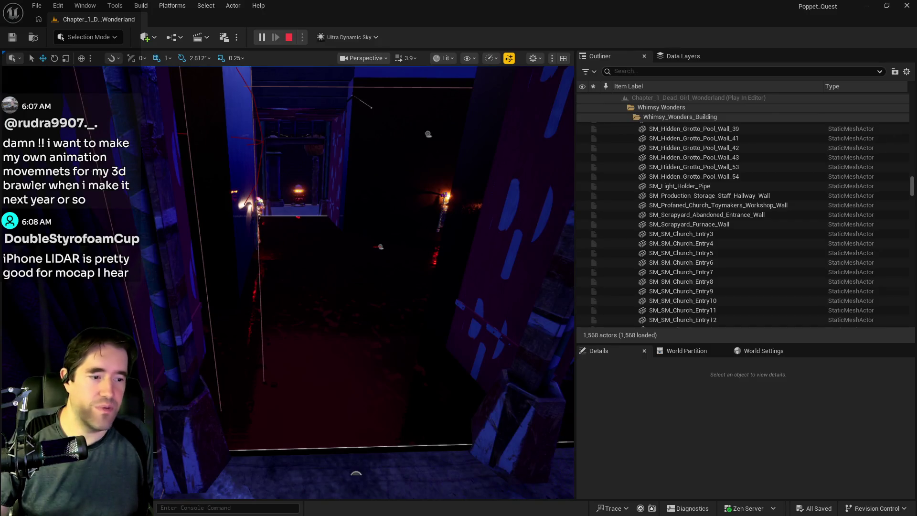
Step: Glance at the UMG/Widgets folder in the Content Browser, then close it
{"action": "key", "text": "alt+Tab"}
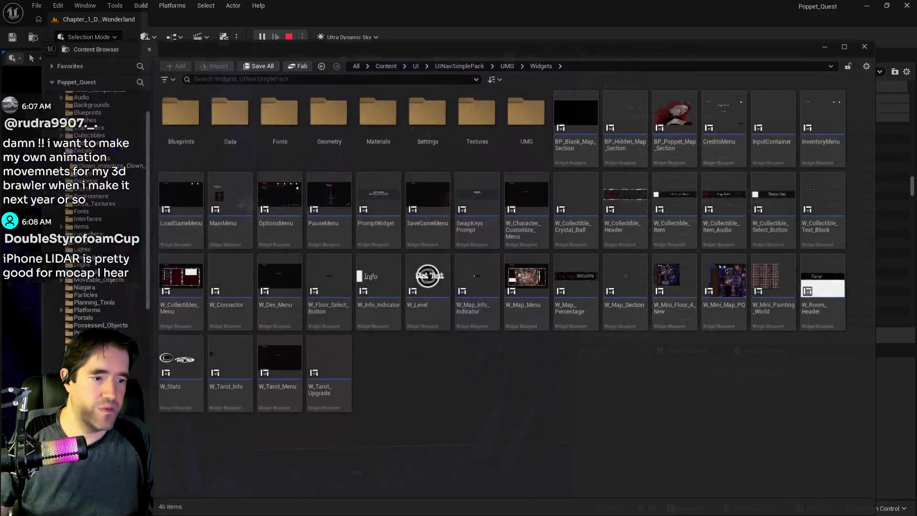
{"action": "left_click", "coordinate": [849, 42]}
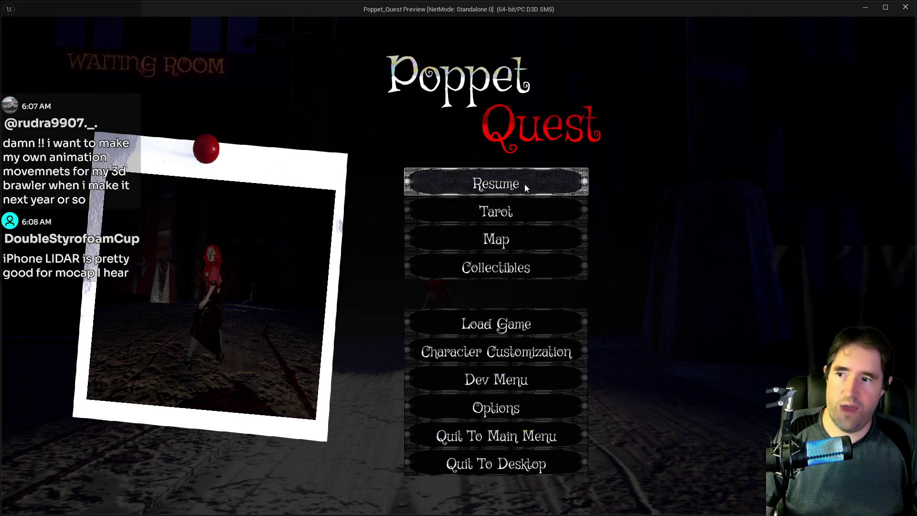
Step: Resume the paused game preview from the pause menu
{"action": "left_click", "coordinate": [524, 183]}
Step: Walk the character down the lit corridor to the magic-circle window room
{"action": "key", "text": "w"}
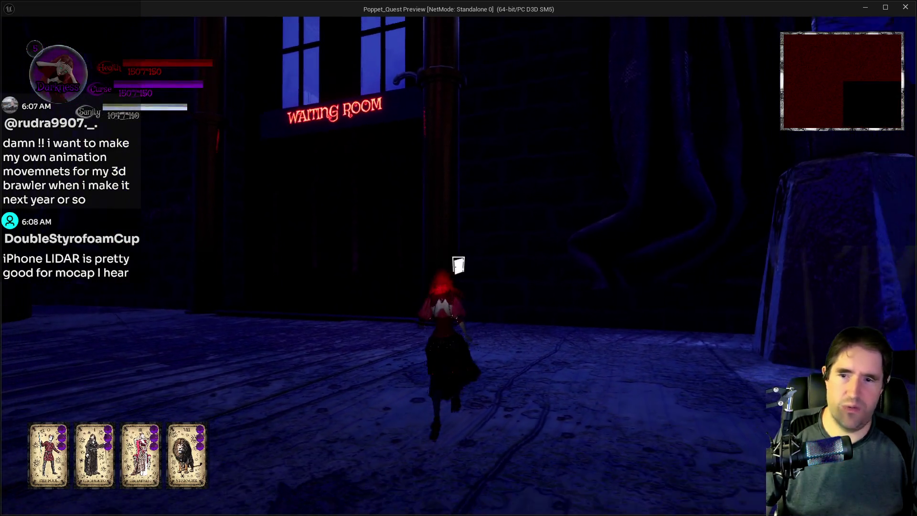
{"action": "key", "text": "w"}
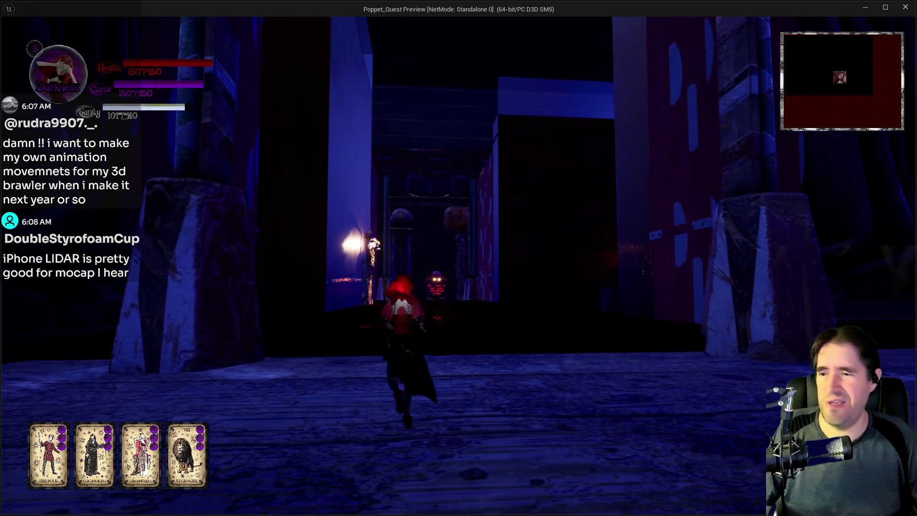
{"action": "key", "text": "w"}
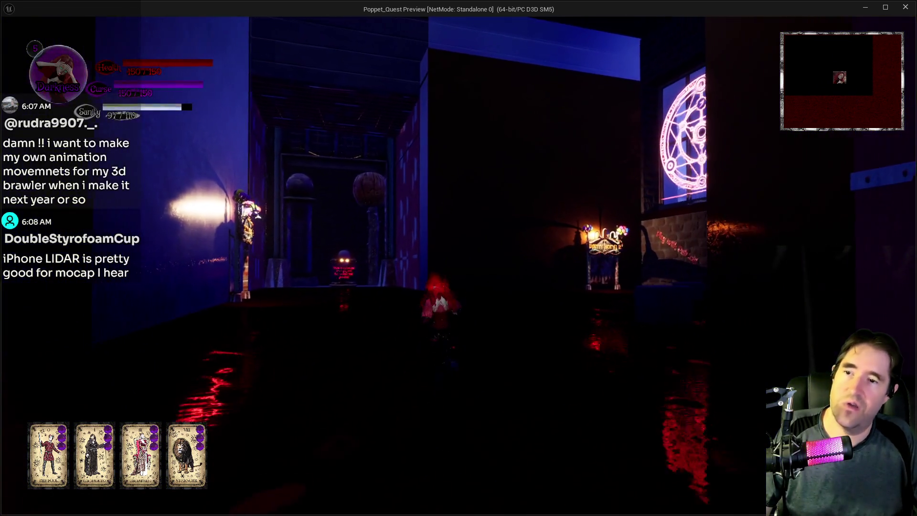
{"action": "key", "text": "w"}
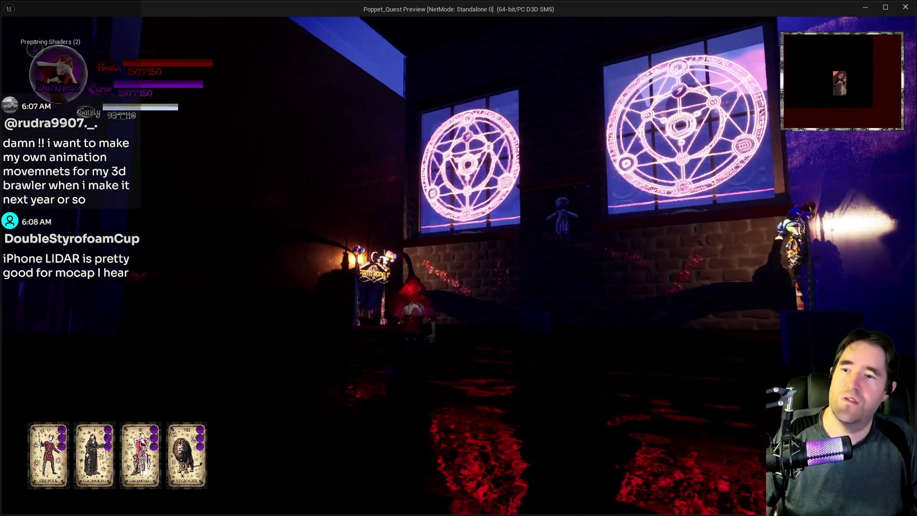
{"action": "key", "text": "w"}
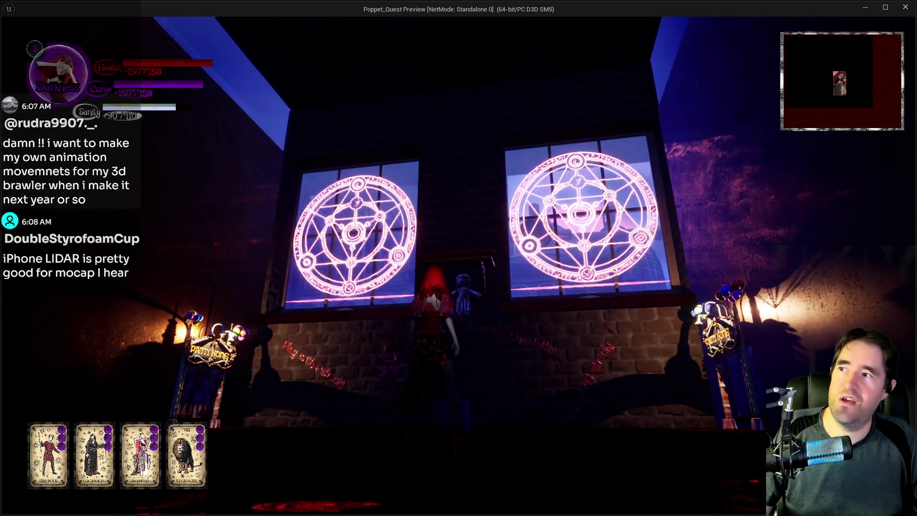
{"action": "key", "text": "w"}
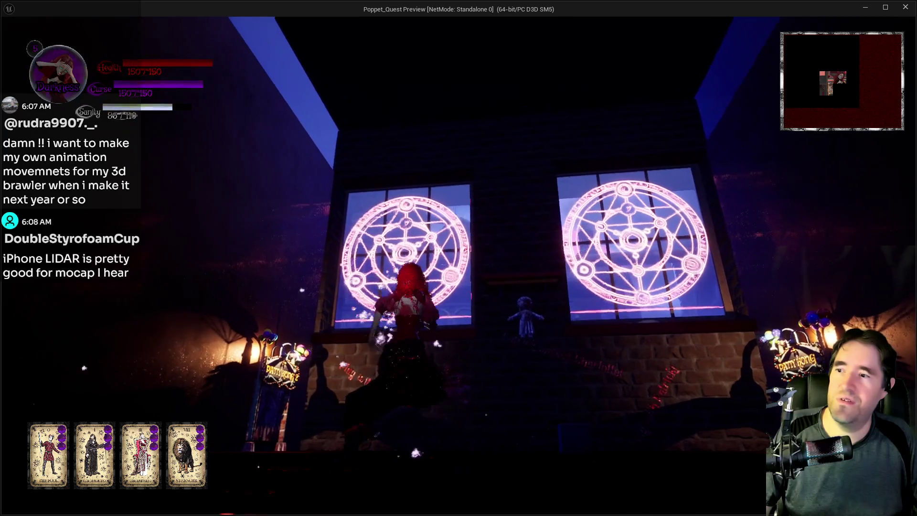
{"action": "key", "text": "e"}
{"action": "key", "text": "w"}
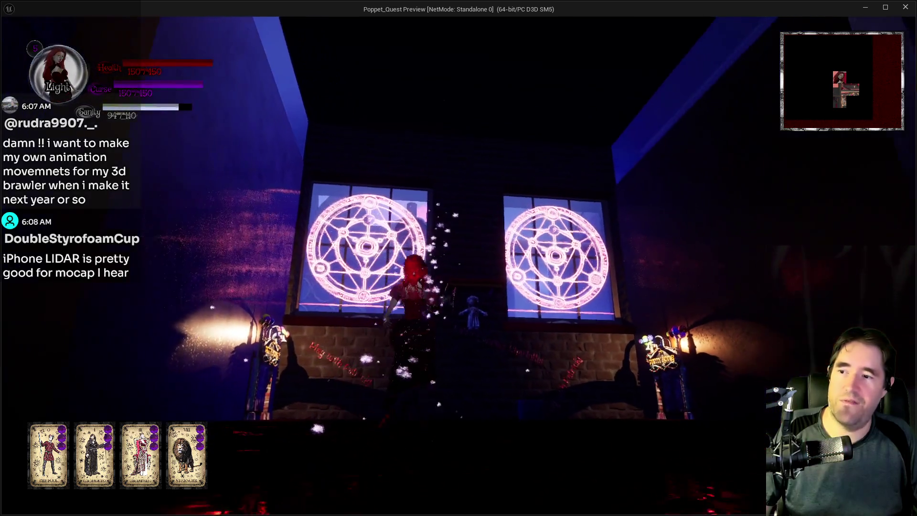
{"action": "key", "text": "w"}
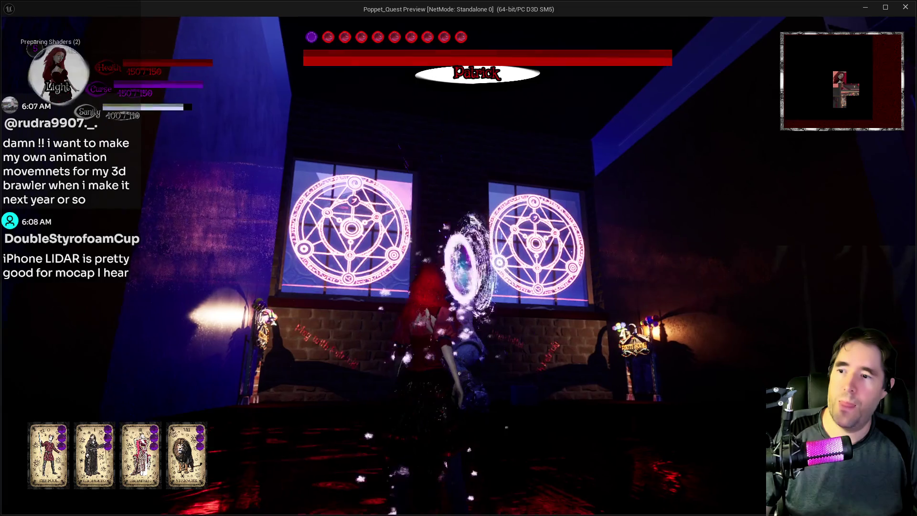
{"action": "key", "text": "s"}
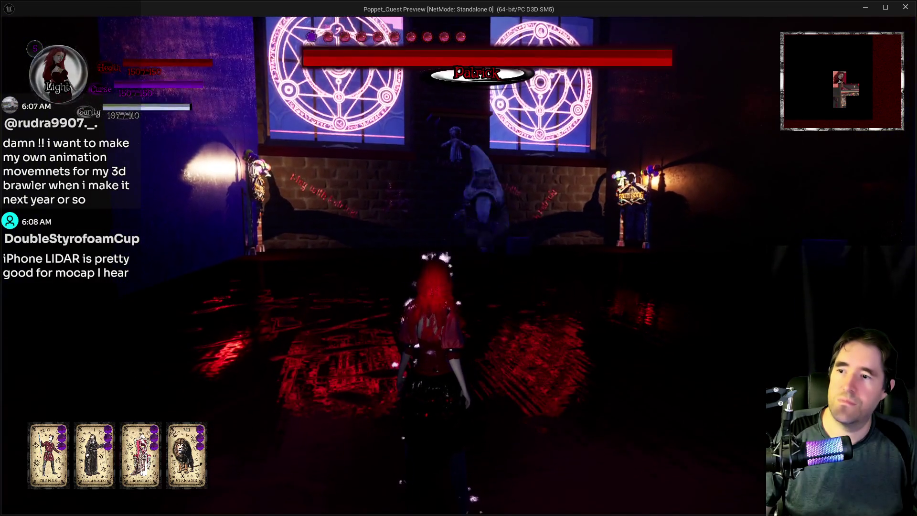
Step: Run into the room, circle the horned boss and hit it with the mallet
{"action": "key", "text": "w"}
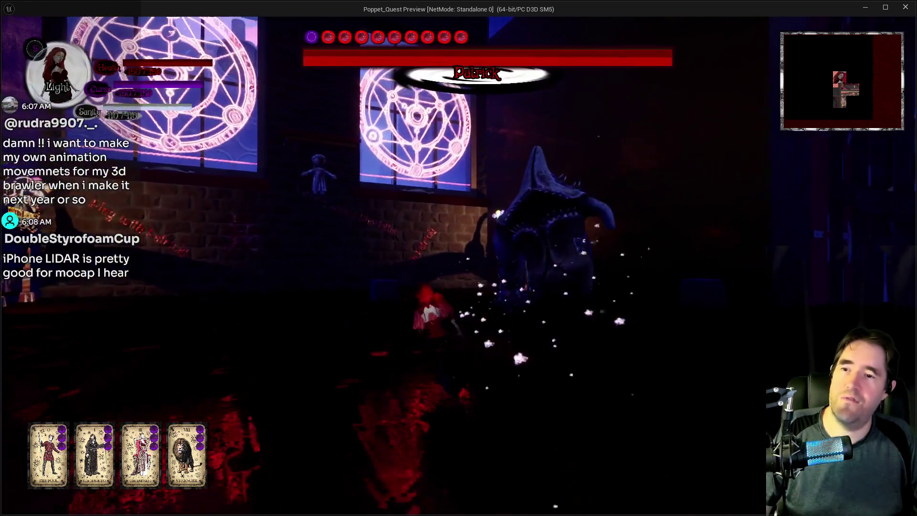
{"action": "key", "text": "w"}
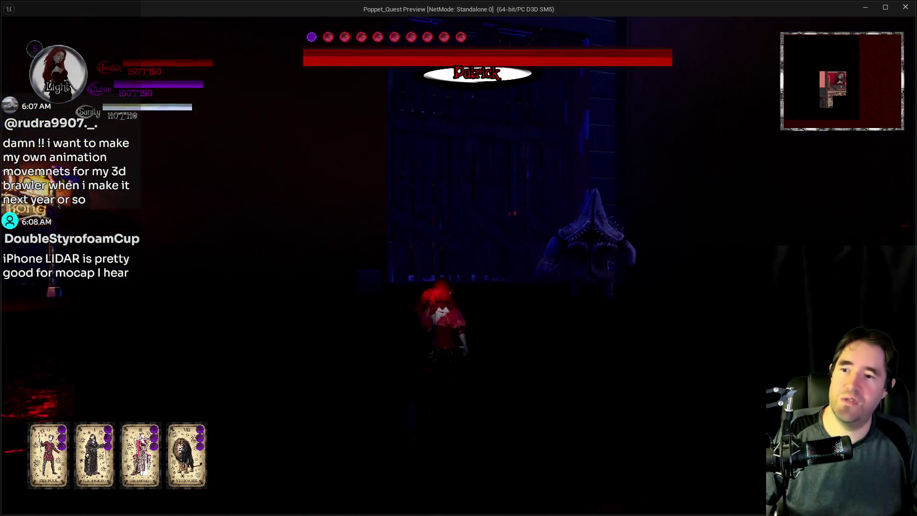
{"action": "key", "text": "w"}
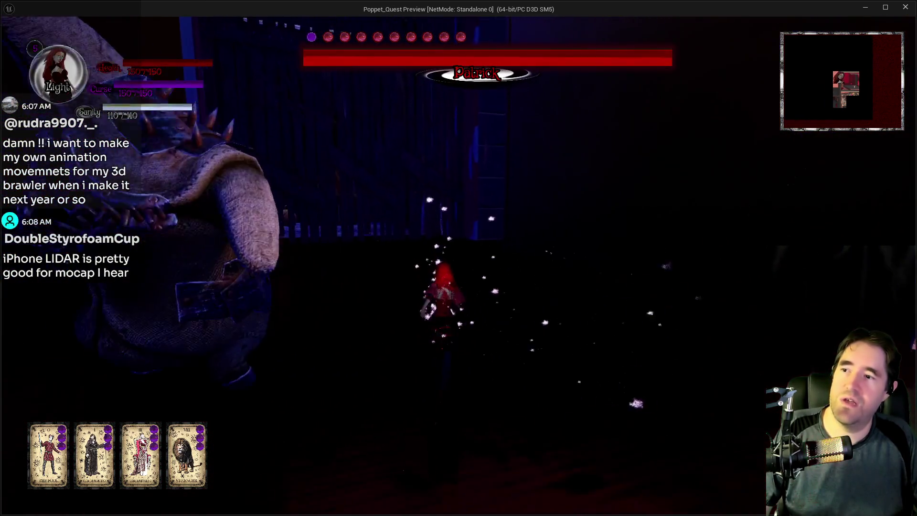
{"action": "key", "text": "w"}
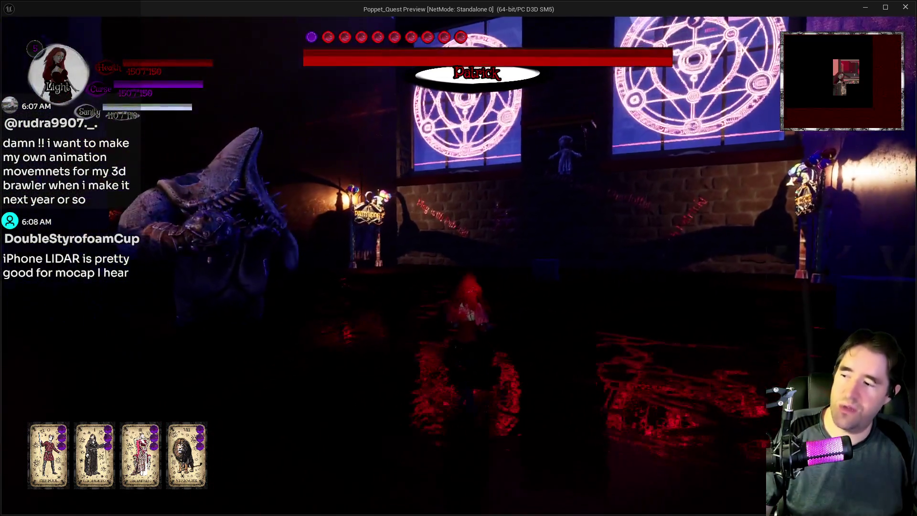
{"action": "key", "text": "w"}
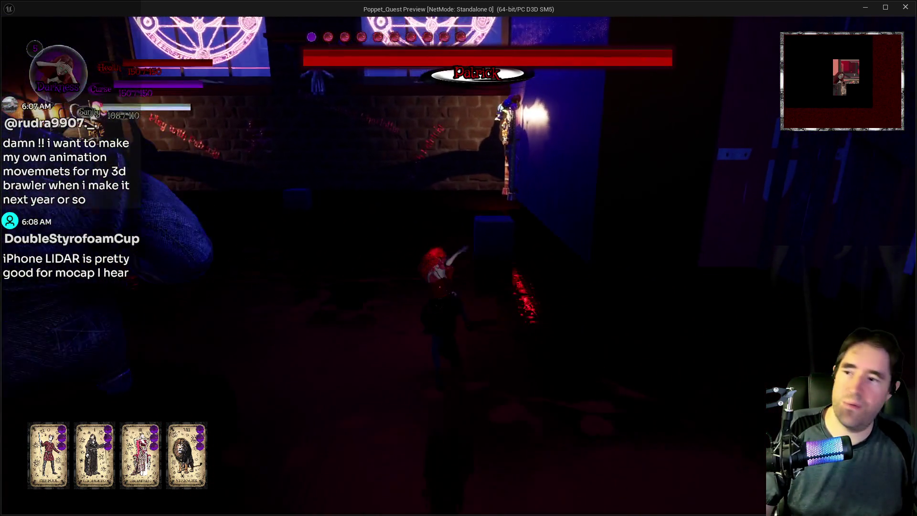
{"action": "key", "text": "w"}
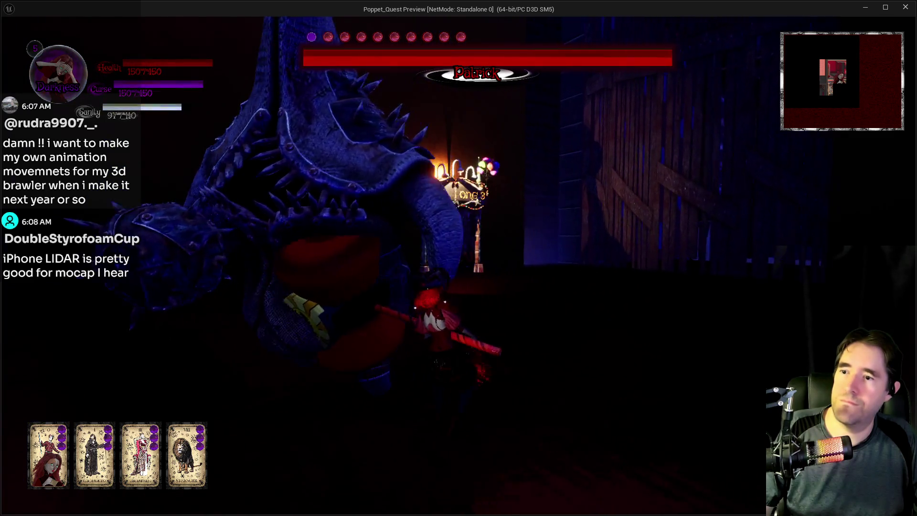
{"action": "key", "text": "w"}
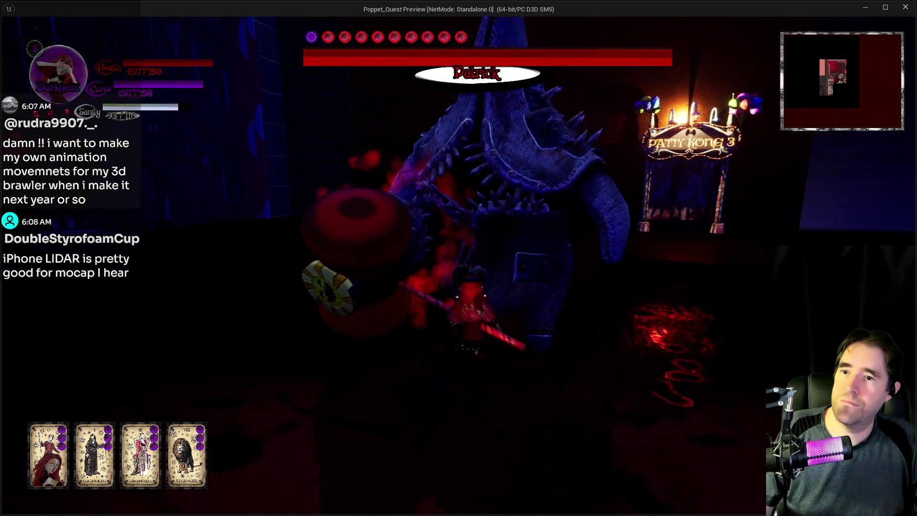
{"action": "key", "text": "w"}
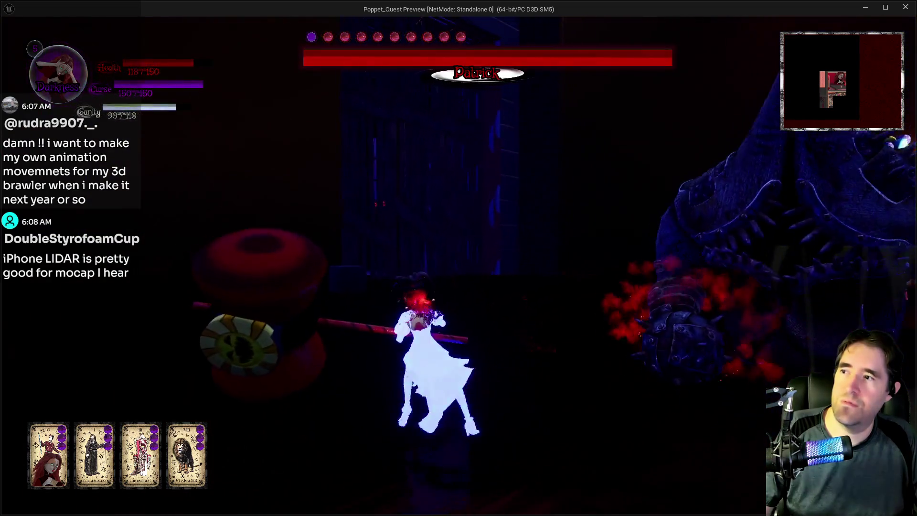
{"action": "key", "text": "w"}
{"action": "key", "text": "s"}
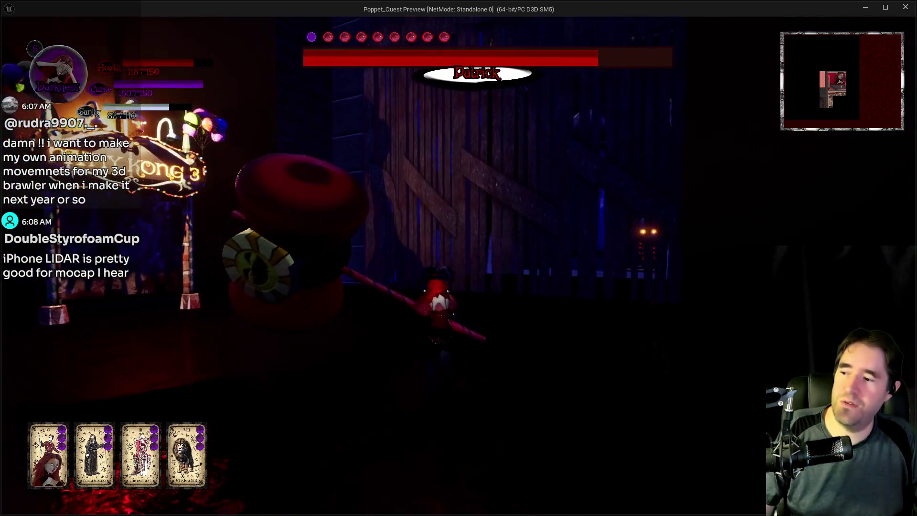
{"action": "key", "text": "w"}
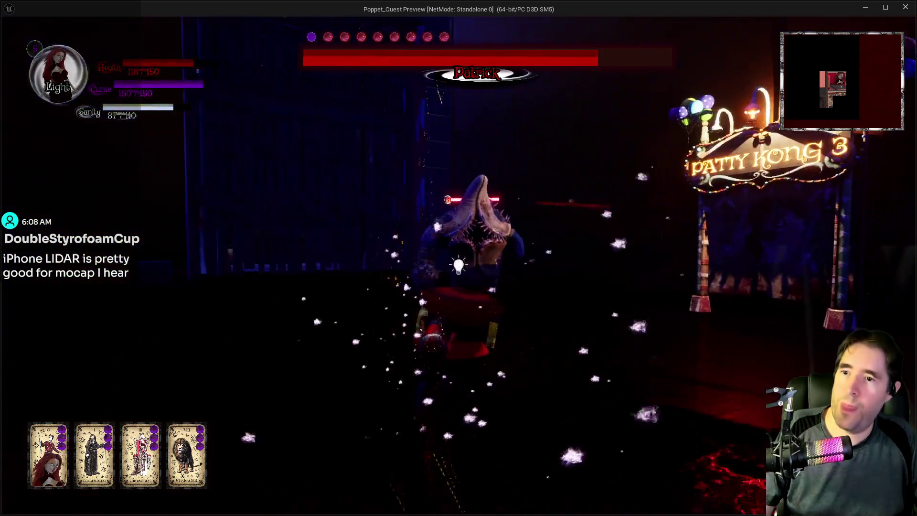
Step: Attack the boss with fiery explosions, weapon slashes and blue orb spells
{"action": "left_click", "coordinate": [459, 265]}
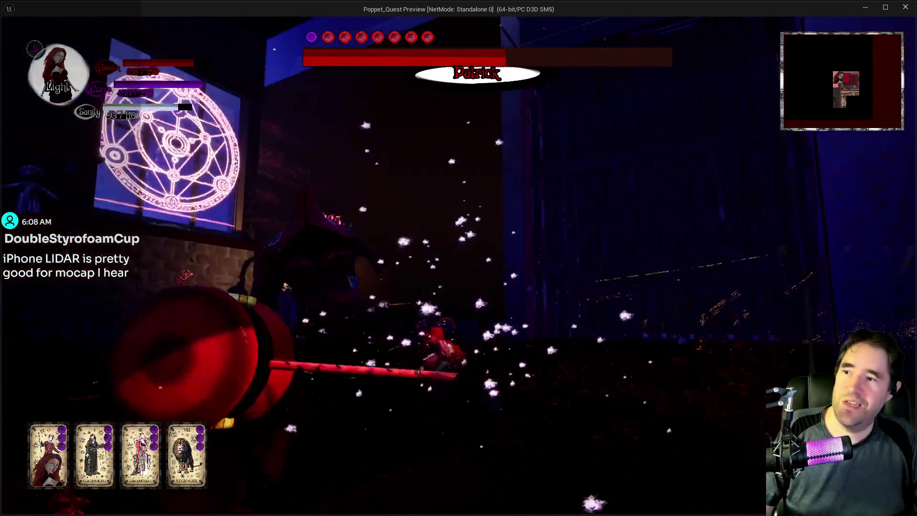
{"action": "key", "text": "w"}
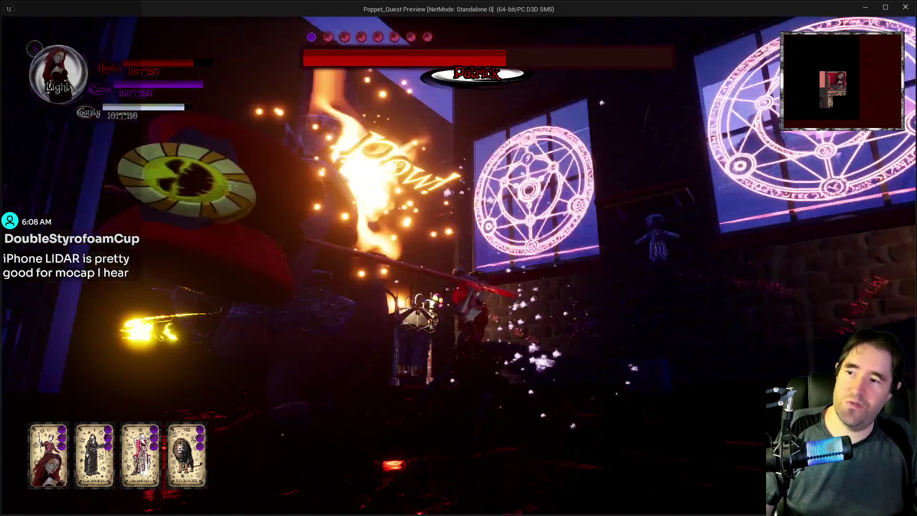
{"action": "key", "text": "w"}
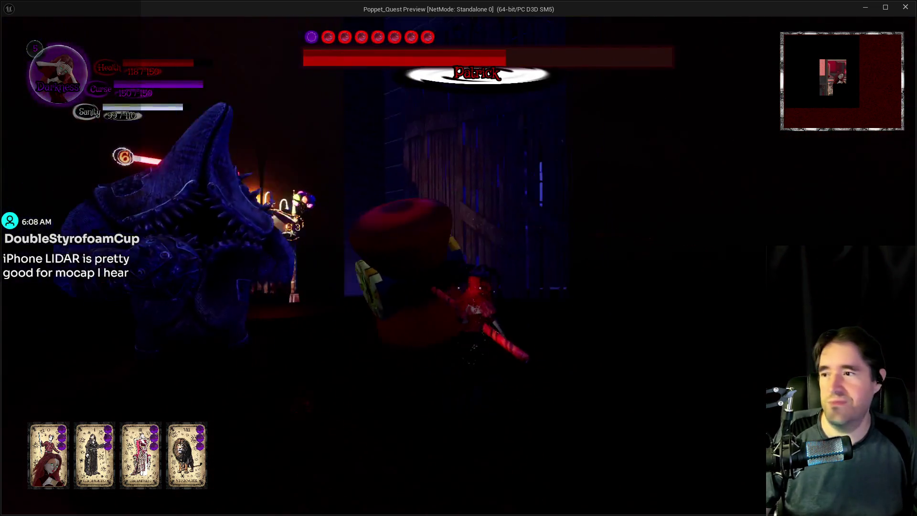
{"action": "left_click", "coordinate": [459, 265]}
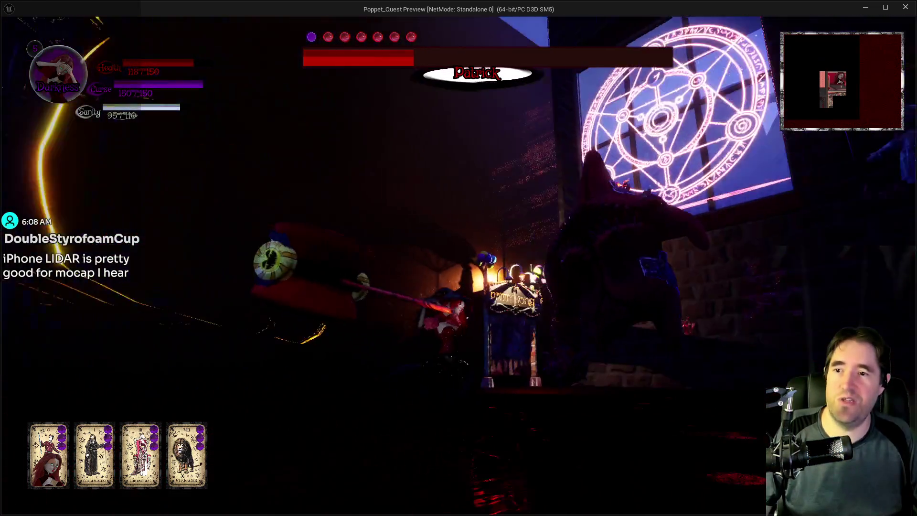
{"action": "key", "text": "w"}
{"action": "left_click", "coordinate": [459, 265]}
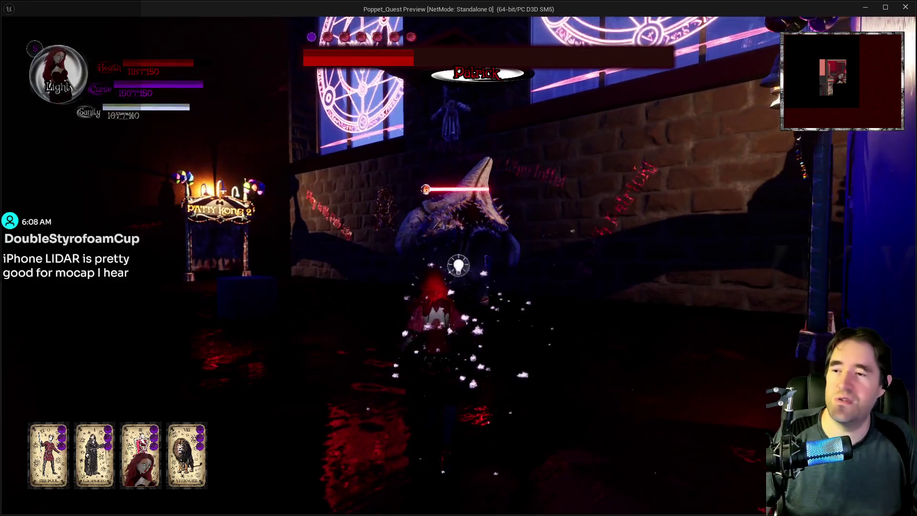
{"action": "left_click", "coordinate": [459, 265]}
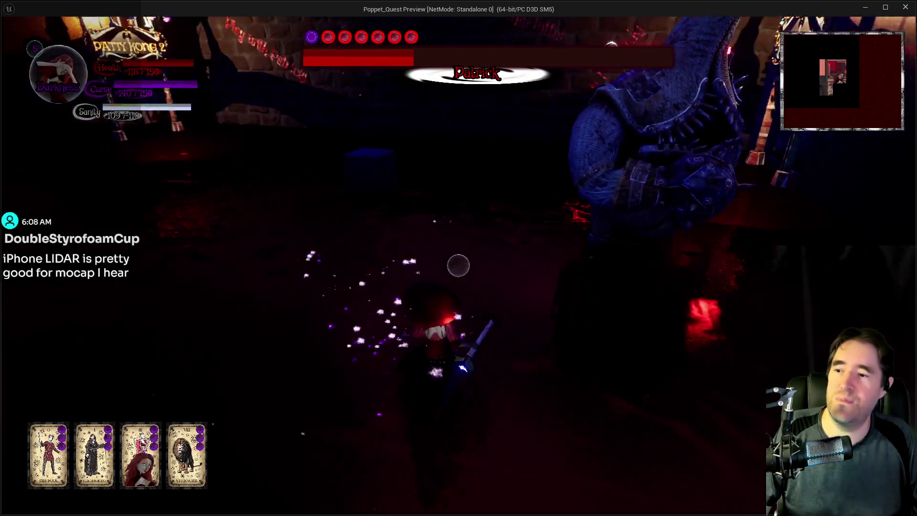
{"action": "left_click", "coordinate": [459, 266]}
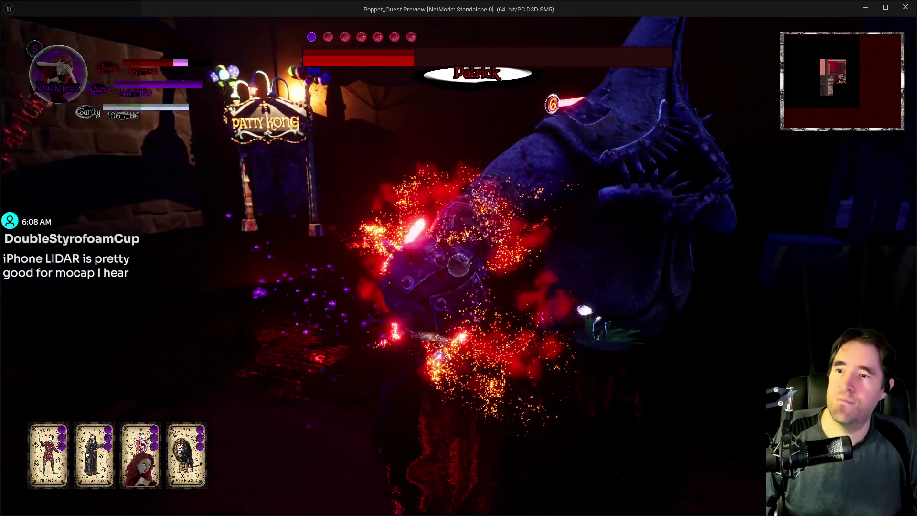
{"action": "left_click", "coordinate": [459, 265]}
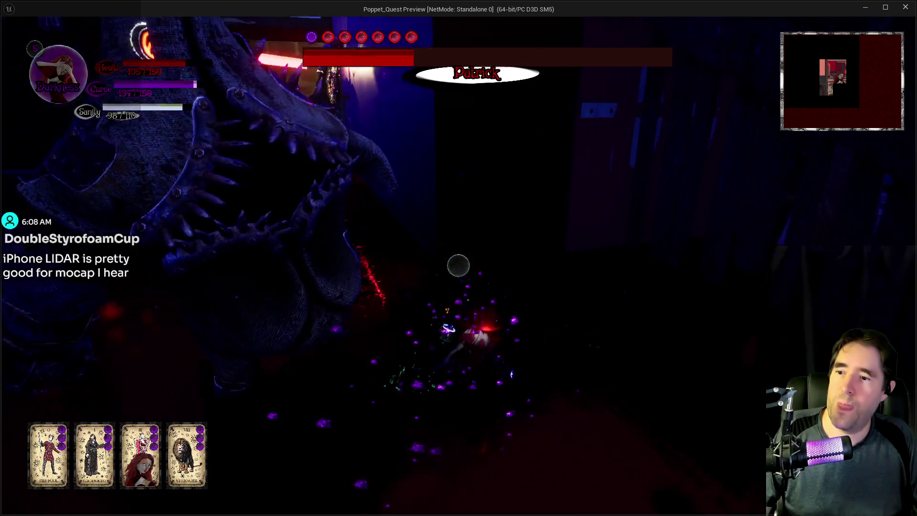
{"action": "left_click", "coordinate": [459, 265]}
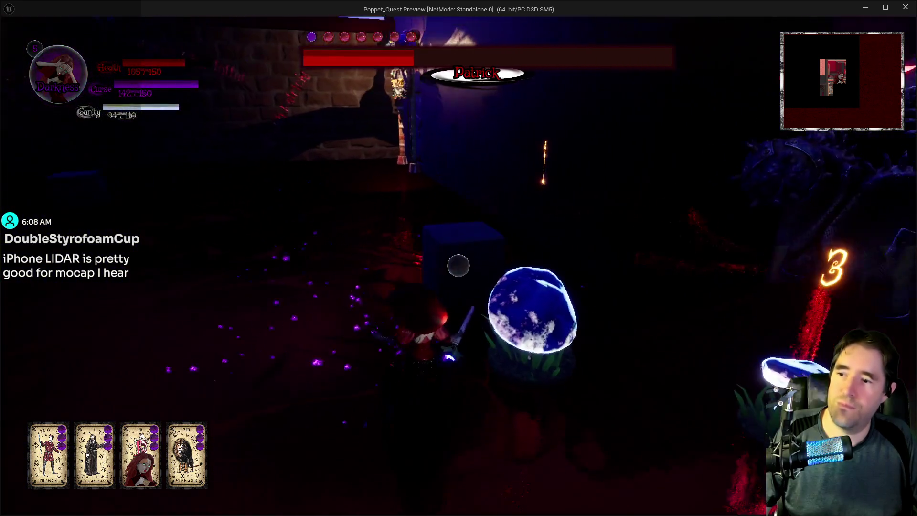
{"action": "left_click", "coordinate": [459, 266]}
{"action": "left_click", "coordinate": [458, 265]}
Step: Keep swinging the star wand at the boss to lower its health
{"action": "left_click", "coordinate": [459, 265]}
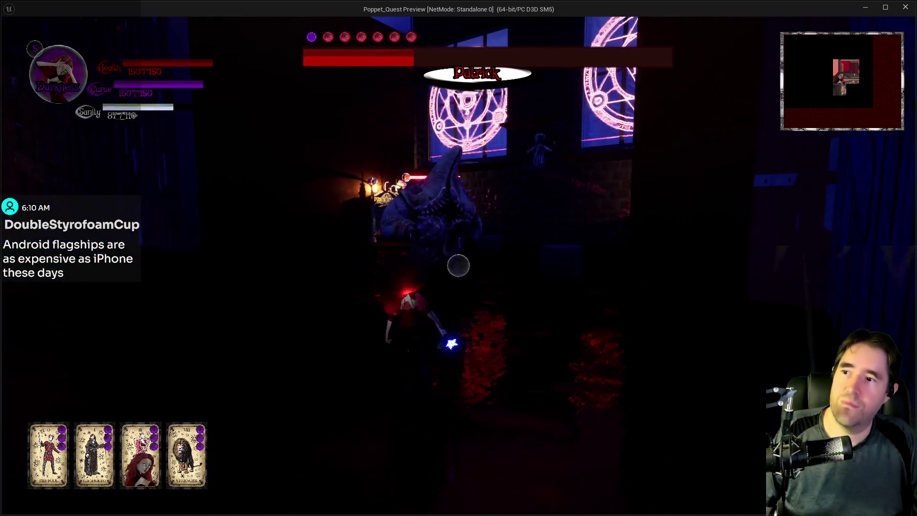
{"action": "left_click", "coordinate": [459, 265]}
{"action": "left_click", "coordinate": [458, 265]}
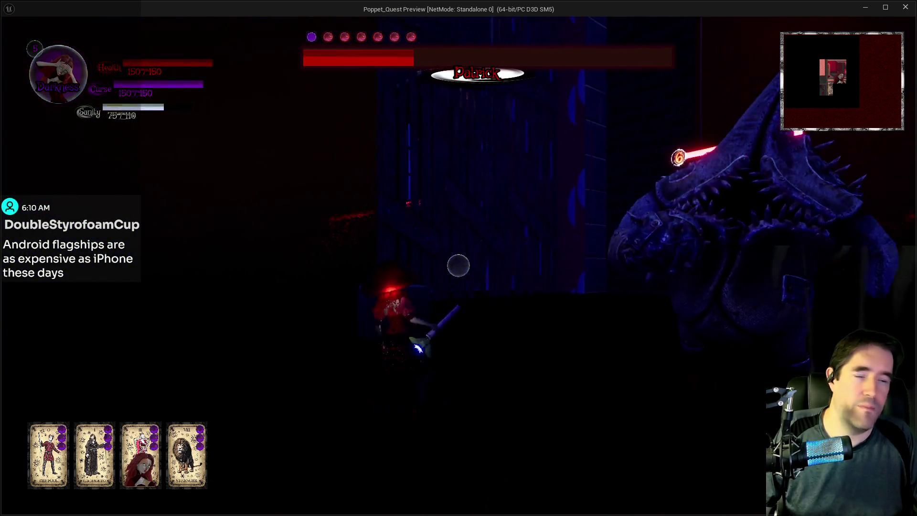
{"action": "left_click", "coordinate": [459, 265]}
{"action": "left_click", "coordinate": [458, 266]}
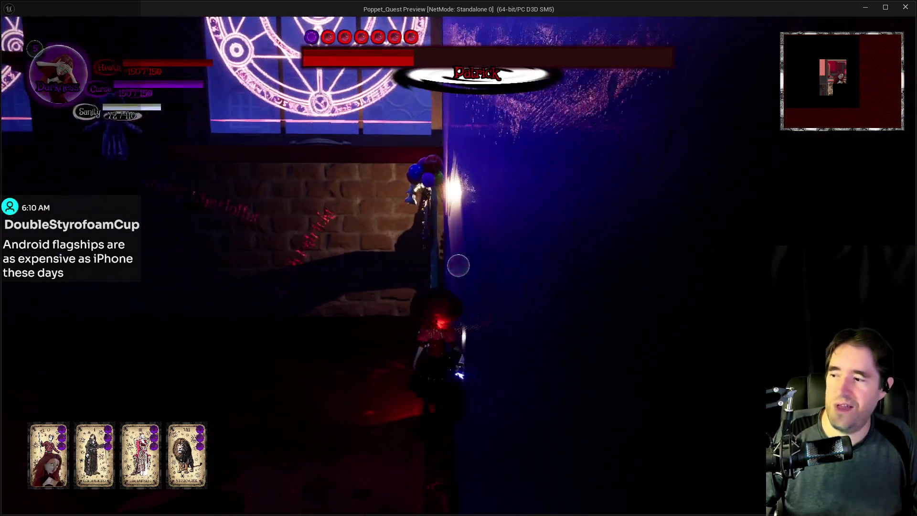
{"action": "left_click", "coordinate": [458, 266]}
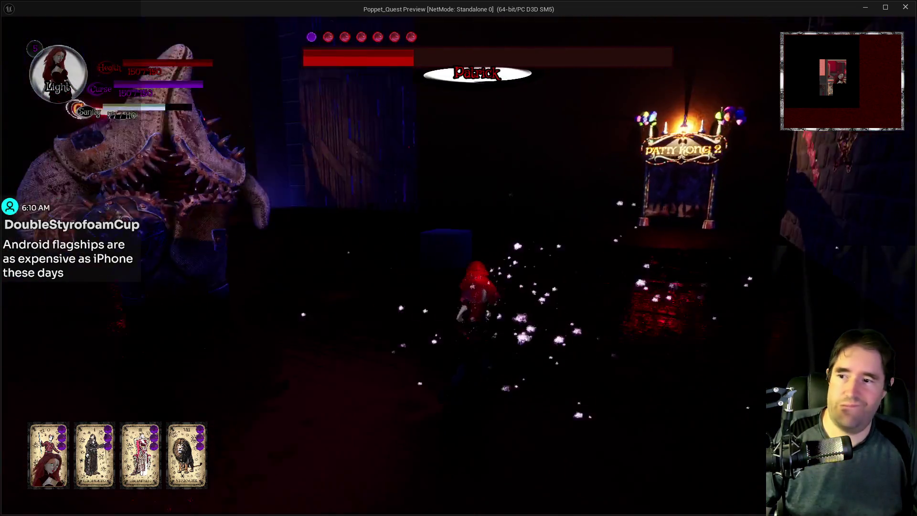
{"action": "left_click", "coordinate": [459, 265]}
{"action": "left_click", "coordinate": [459, 265]}
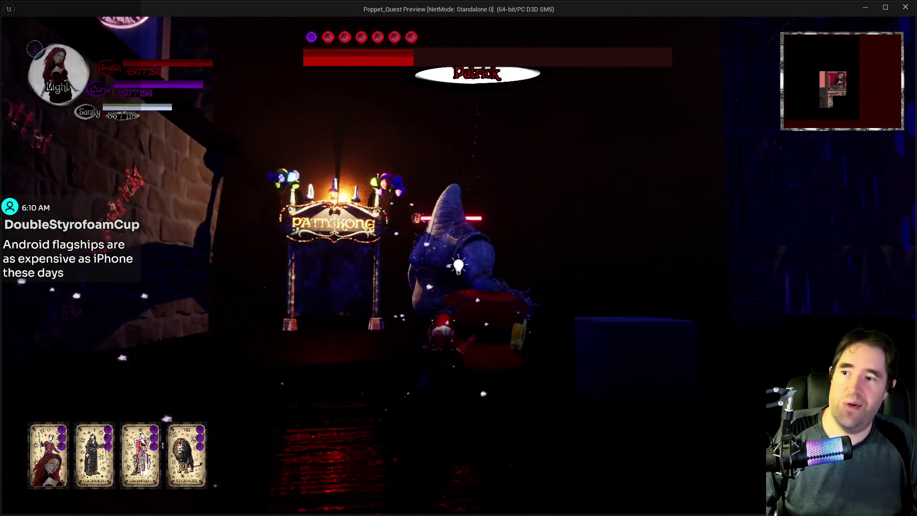
{"action": "left_click", "coordinate": [459, 266]}
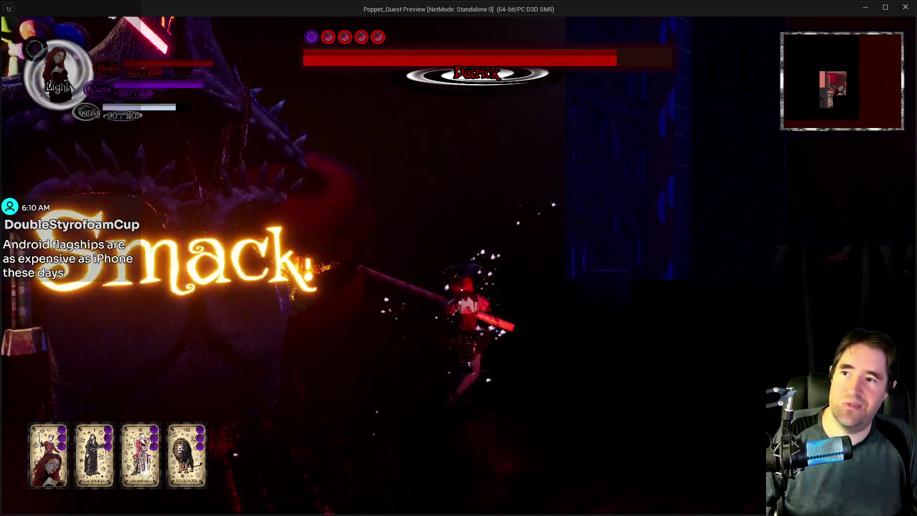
{"action": "left_click", "coordinate": [459, 266]}
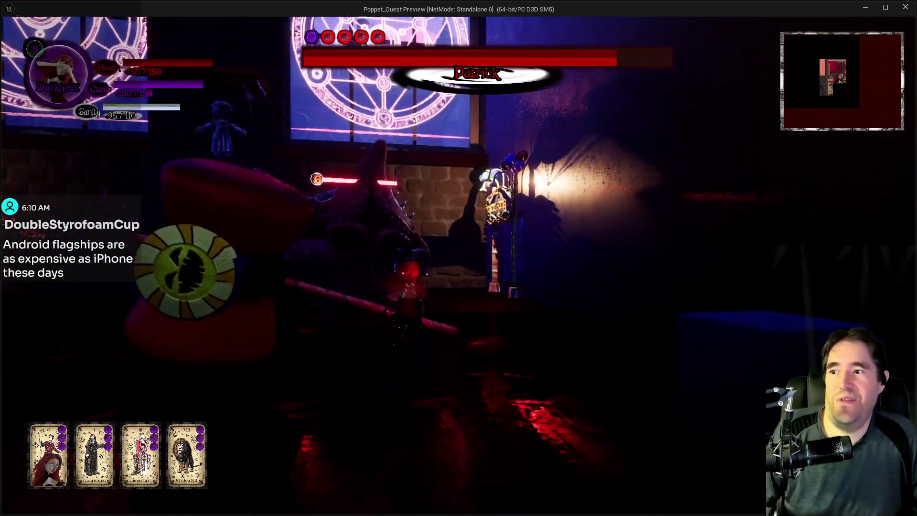
{"action": "left_click", "coordinate": [458, 266]}
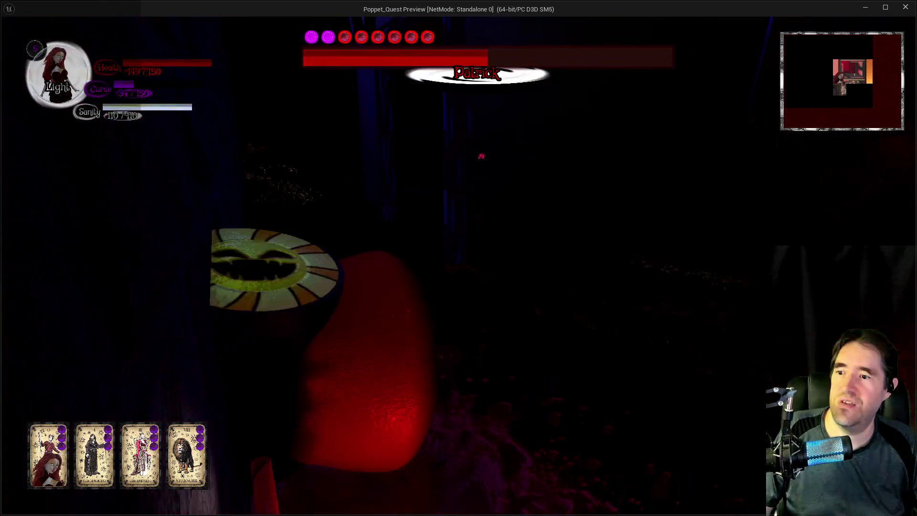
Step: Return focus from the running game window to the level editor with Alt+Tab
{"action": "key", "text": "alt+Tab"}
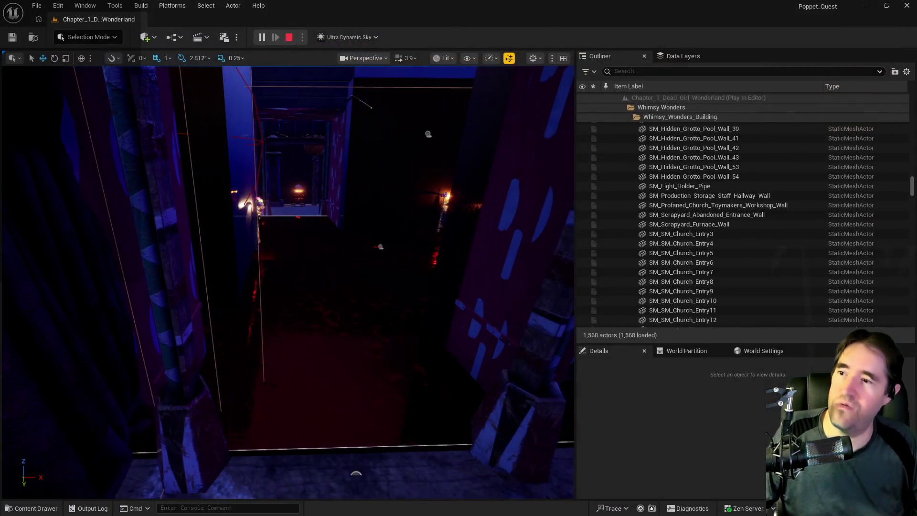
Step: Stop the play session, close the error log, frame BP_Charlotte_Smoke5, then select BP_Room_Patricks_Room
{"action": "key", "text": "Escape"}
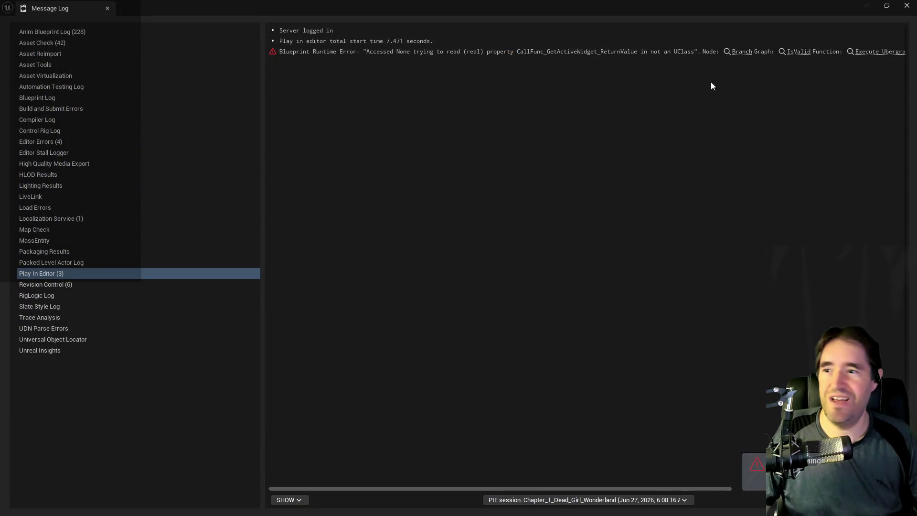
{"action": "left_click", "coordinate": [907, 5]}
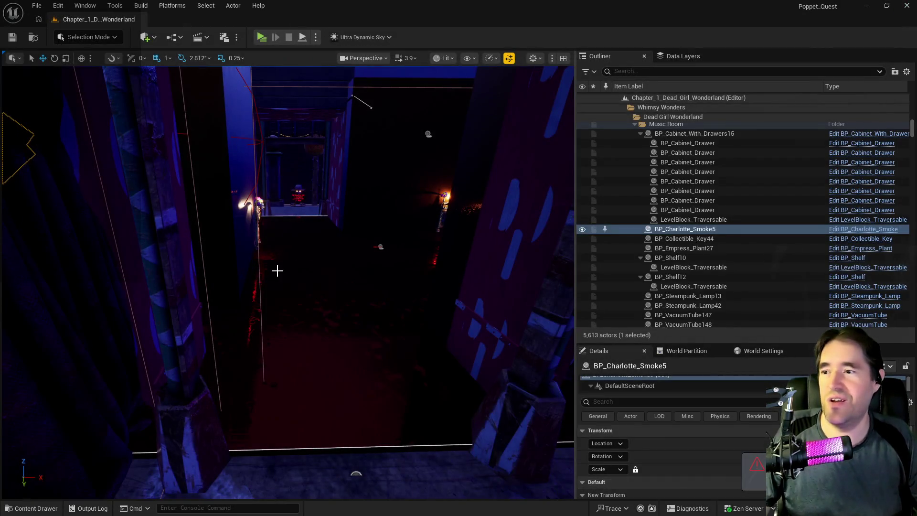
{"action": "key", "text": "f"}
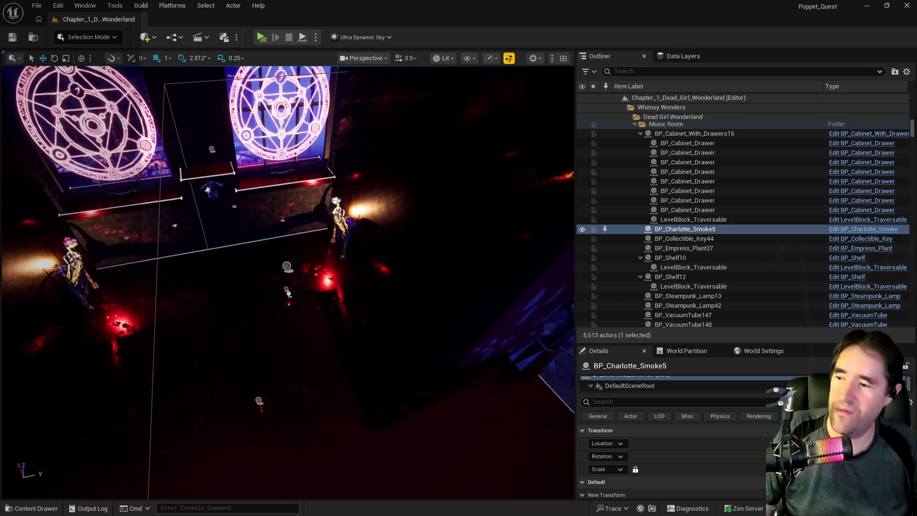
{"action": "left_click", "coordinate": [287, 266]}
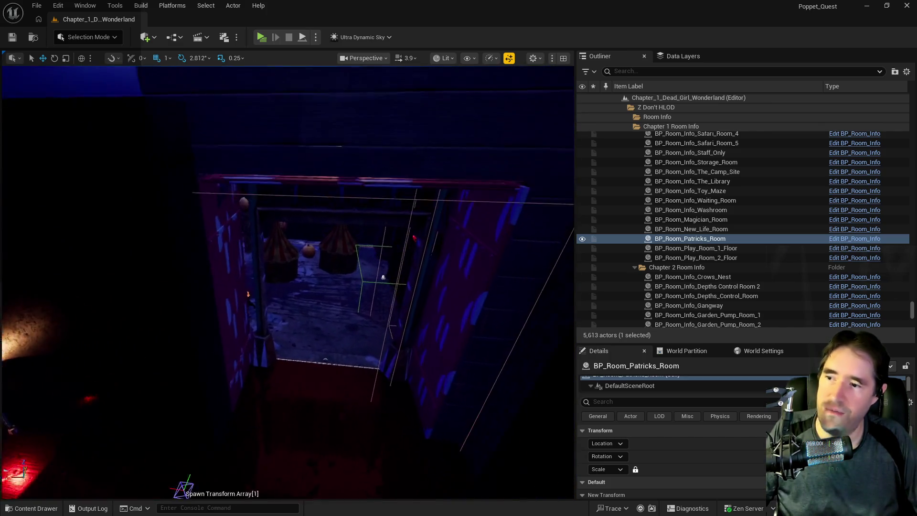
{"action": "scroll", "coordinate": [674, 459], "scroll_direction": "down", "scroll_amount": 2}
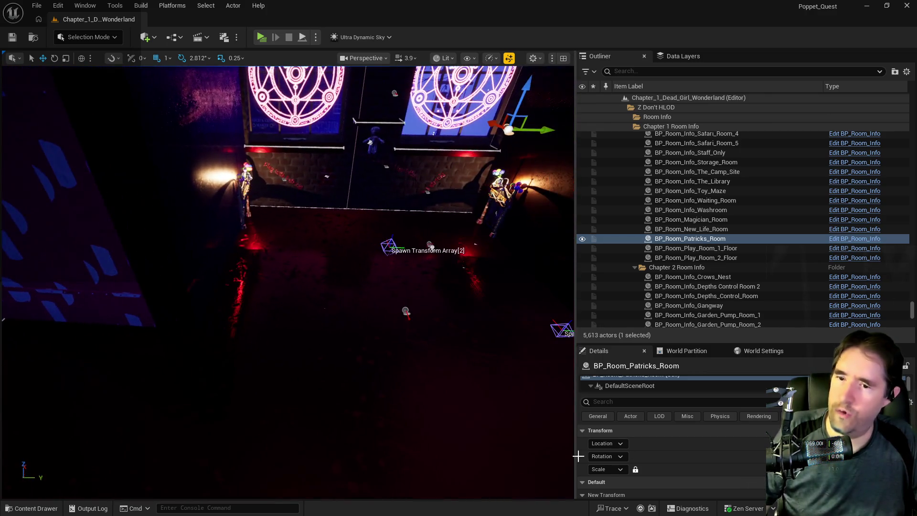
{"action": "scroll", "coordinate": [715, 470], "scroll_direction": "down", "scroll_amount": 1}
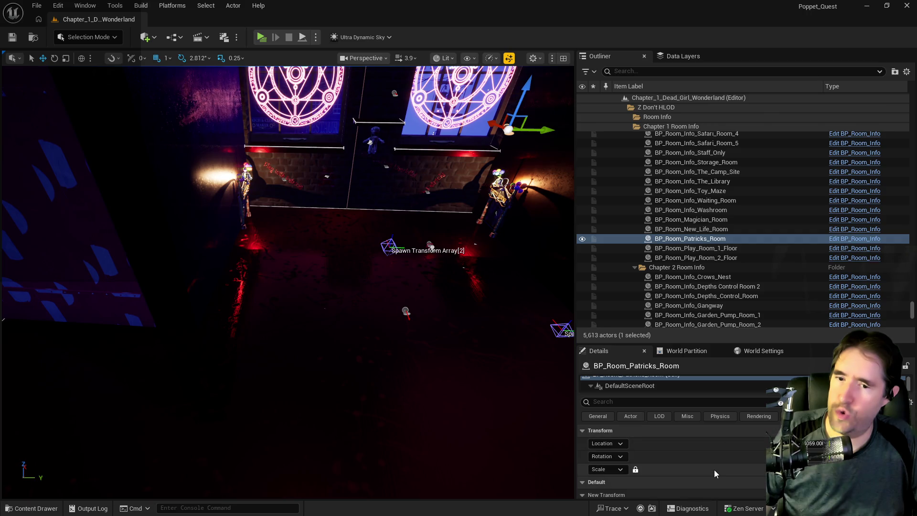
{"action": "scroll", "coordinate": [709, 480], "scroll_direction": "down", "scroll_amount": 1}
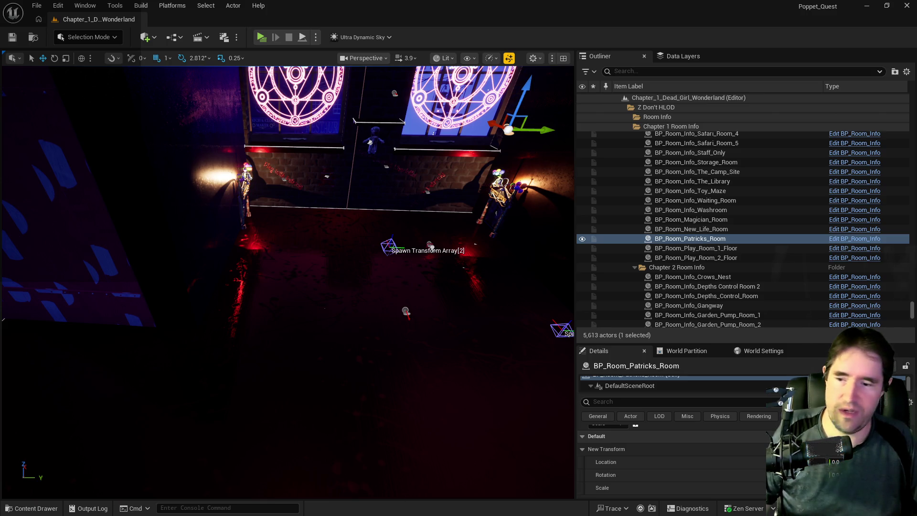
Step: Browse the Content Drawer to Animations > BehemothAnims > Animations and open Behemoth_Death
{"action": "left_click", "coordinate": [42, 509]}
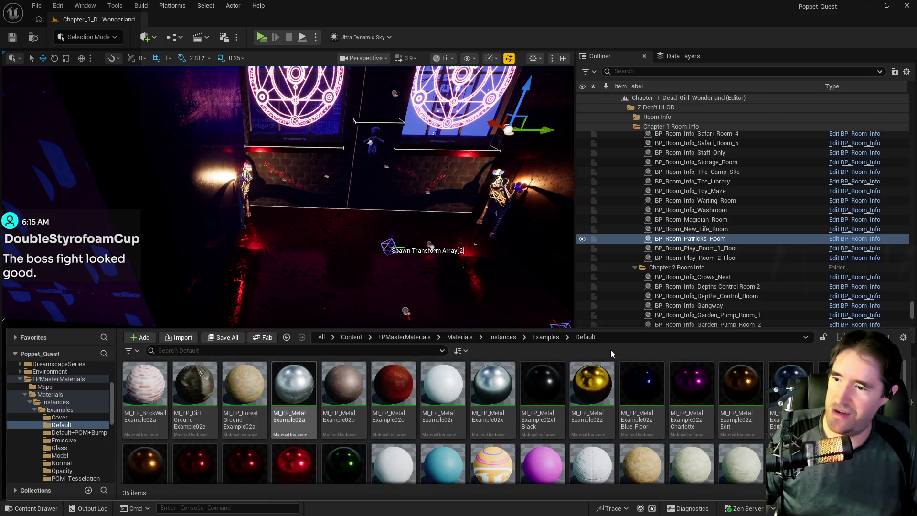
{"action": "scroll", "coordinate": [47, 406], "scroll_direction": "up", "scroll_amount": 5}
{"action": "left_click", "coordinate": [20, 390]}
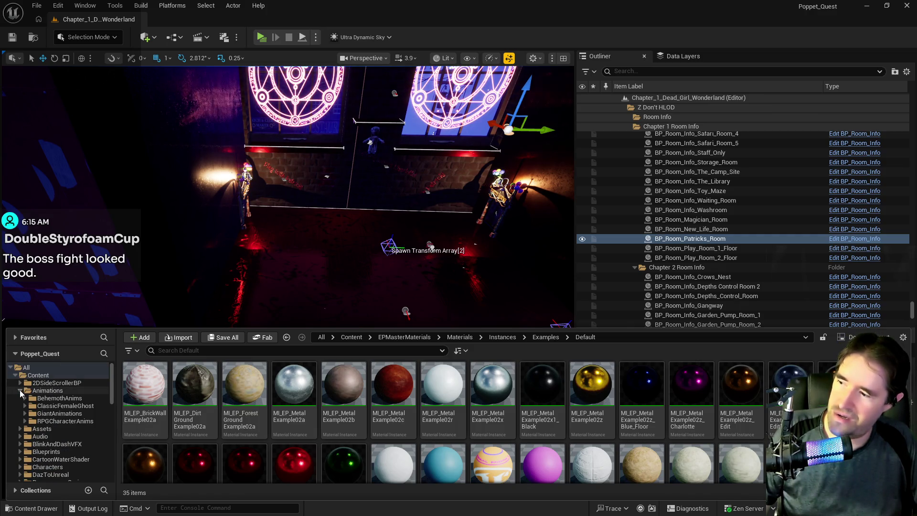
{"action": "left_click", "coordinate": [27, 399]}
{"action": "left_click", "coordinate": [24, 399]}
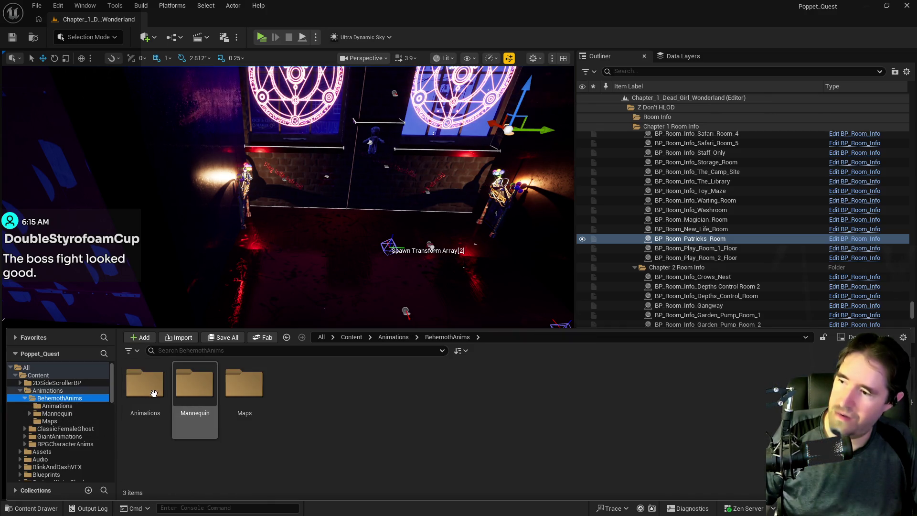
{"action": "double_click", "coordinate": [155, 416]}
{"action": "left_click", "coordinate": [154, 387]}
{"action": "double_click", "coordinate": [154, 387]}
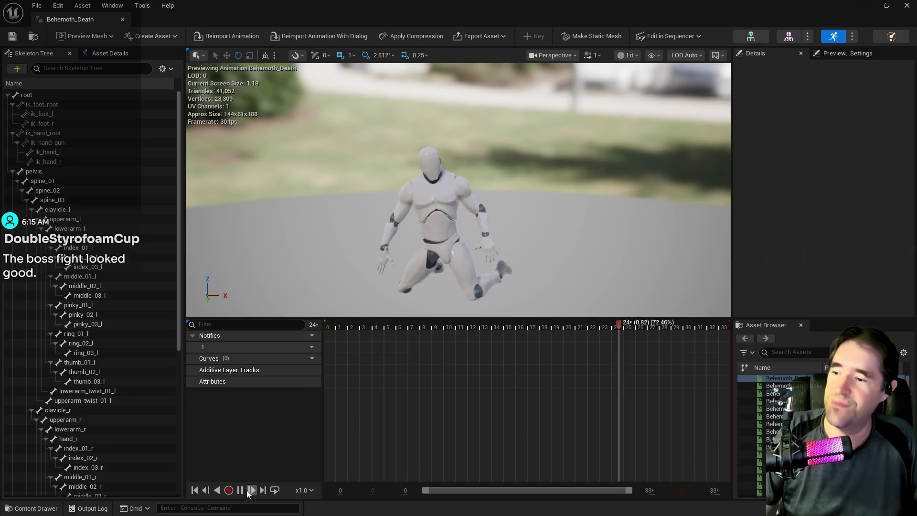
Step: Pause the Behemoth_Death preview and rewind it to frame 0
{"action": "key", "text": "space"}
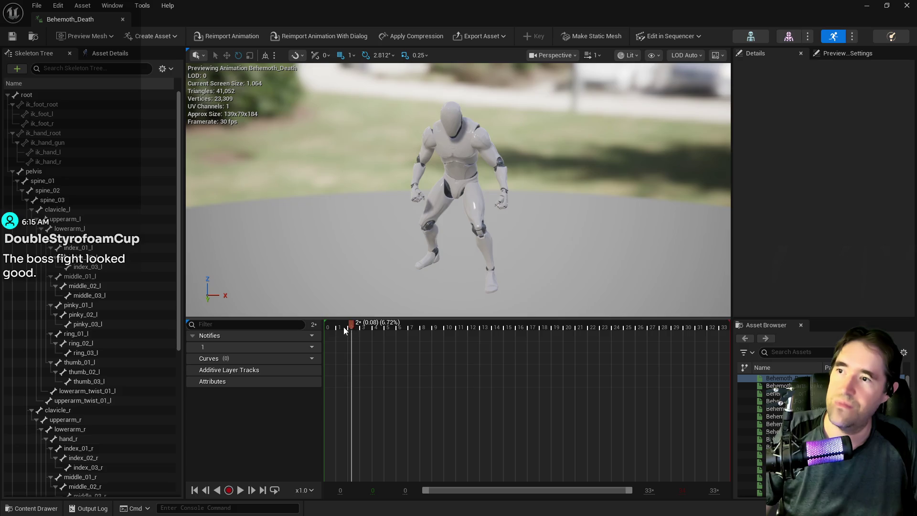
{"action": "left_click_drag", "start_coordinate": [348, 329], "coordinate": [329, 328]}
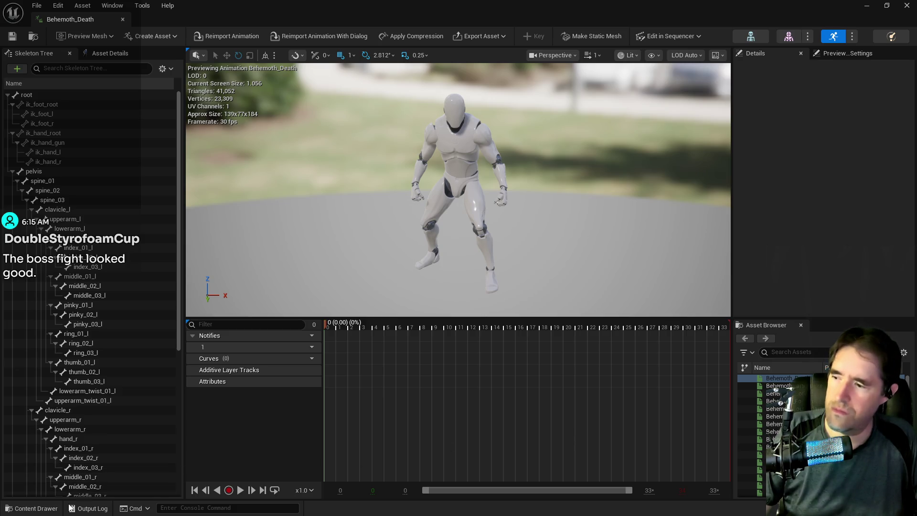
{"action": "left_click", "coordinate": [36, 509]}
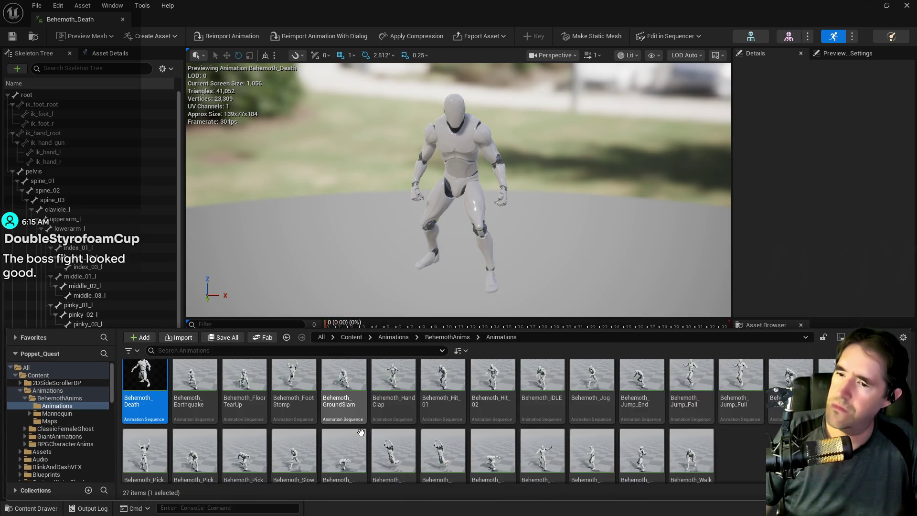
{"action": "scroll", "coordinate": [363, 421], "scroll_direction": "down", "scroll_amount": 1}
{"action": "left_click", "coordinate": [449, 187]}
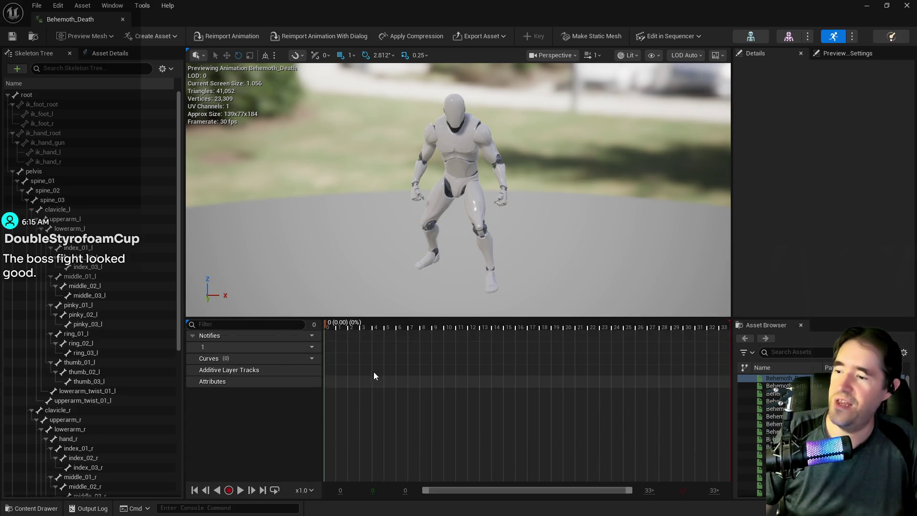
Step: Review the timeline's sequence options without changes, then reopen the Behemoth animations list
{"action": "right_click", "coordinate": [374, 372]}
{"action": "left_click", "coordinate": [337, 389]}
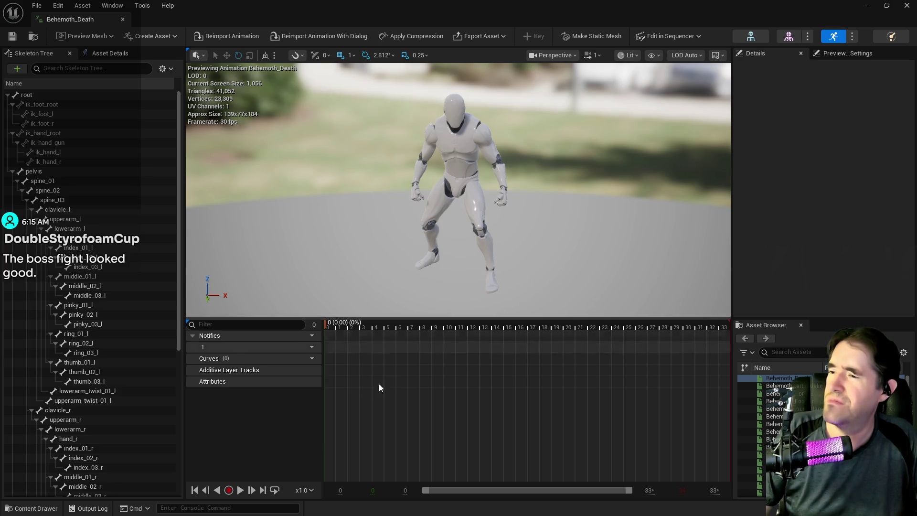
{"action": "right_click", "coordinate": [330, 375]}
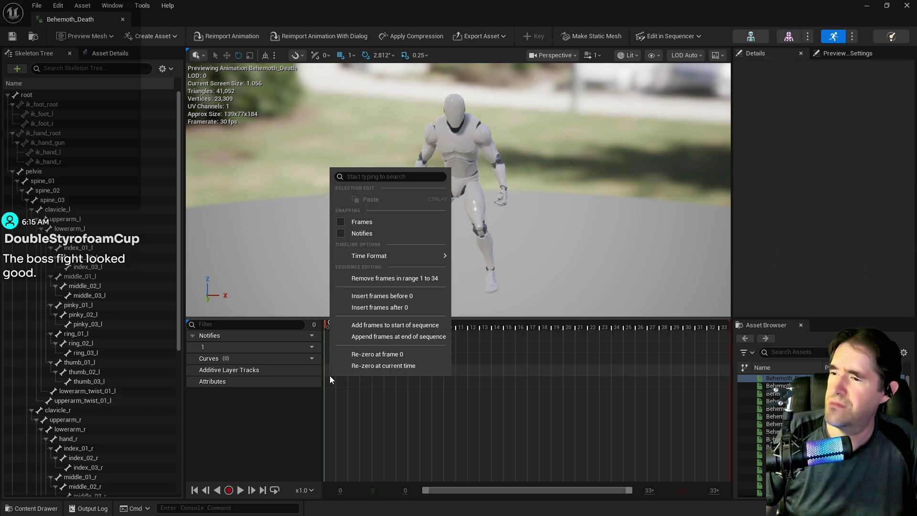
{"action": "left_click", "coordinate": [329, 408]}
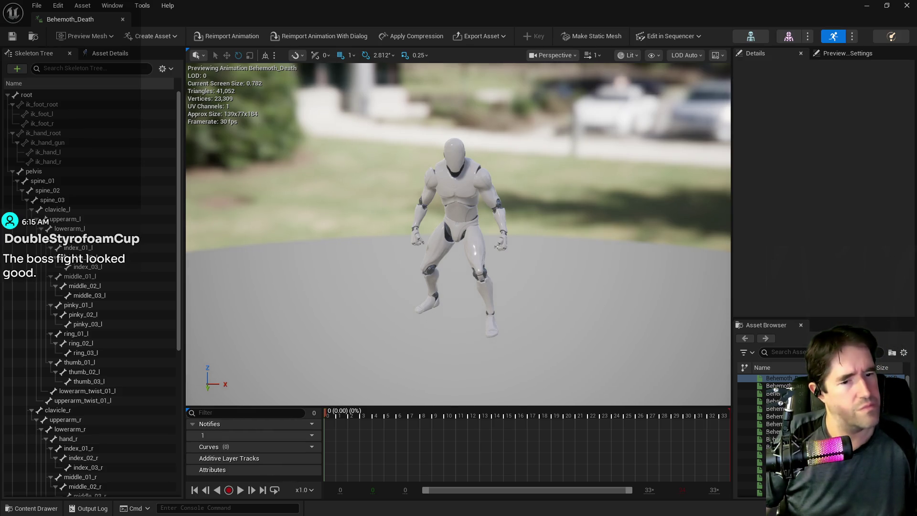
{"action": "left_click", "coordinate": [36, 502]}
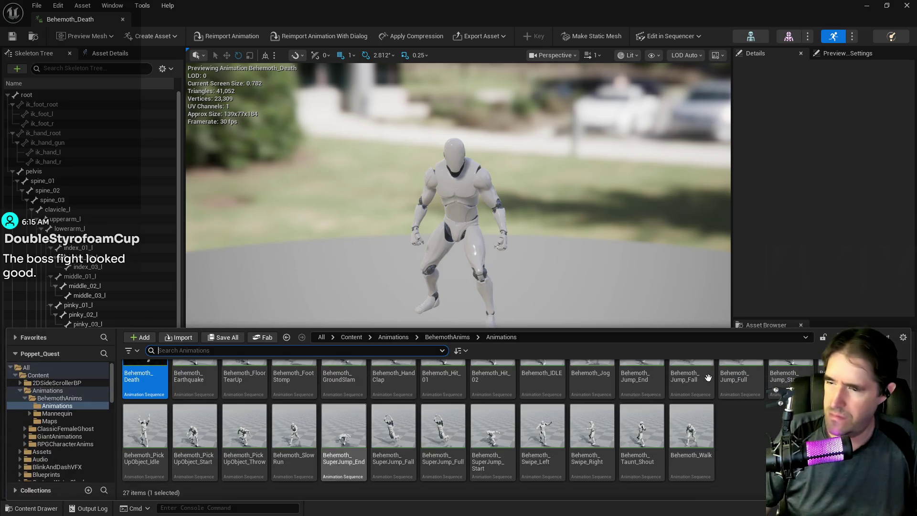
Step: Float the asset browser and browse Characters > StitchCreaturesPack into StitchMaceHand's Animations folder
{"action": "left_click", "coordinate": [831, 329]}
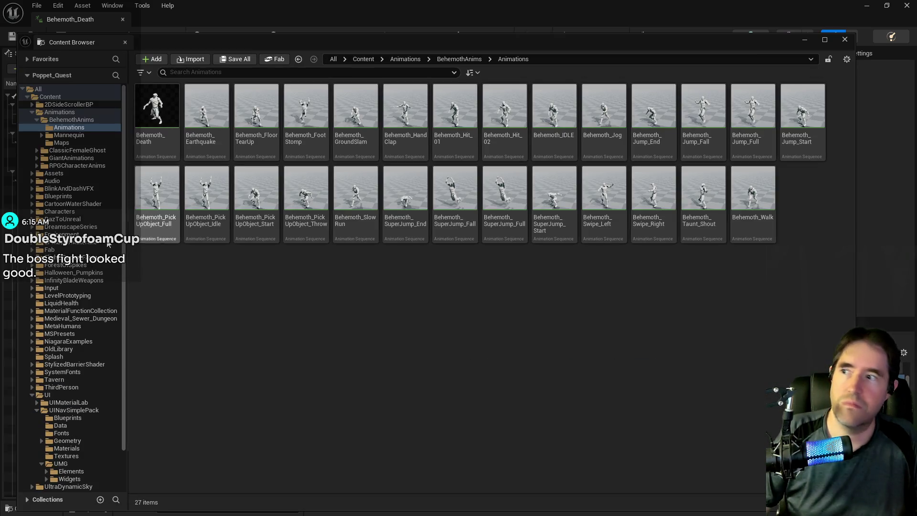
{"action": "scroll", "coordinate": [71, 286], "scroll_direction": "down", "scroll_amount": 3}
{"action": "scroll", "coordinate": [34, 264], "scroll_direction": "up", "scroll_amount": 3}
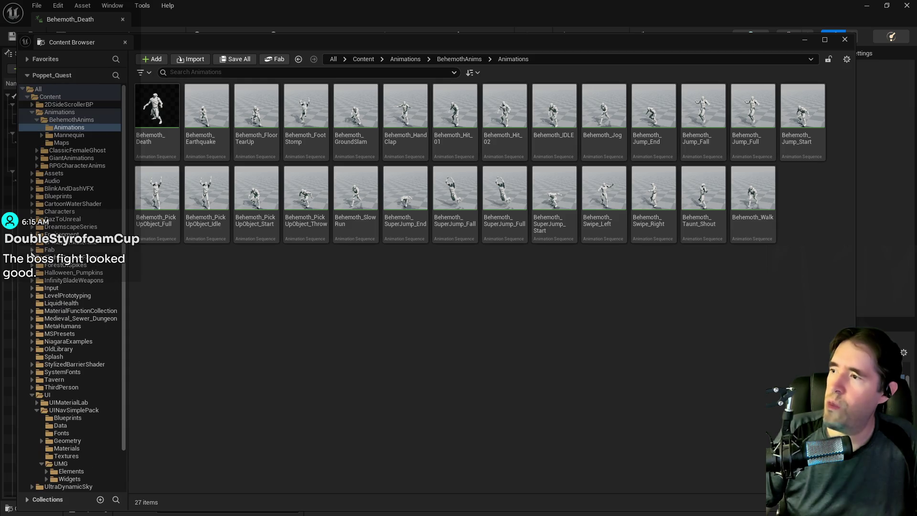
{"action": "left_click", "coordinate": [32, 212]}
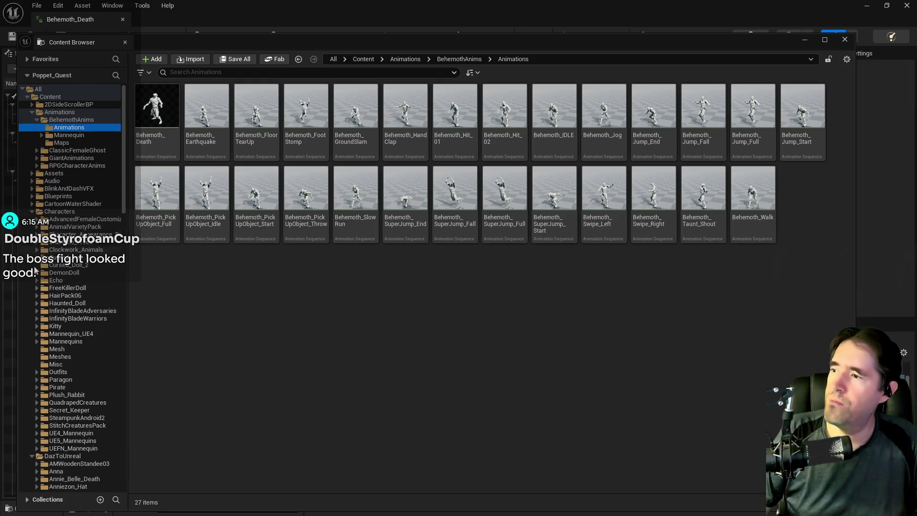
{"action": "scroll", "coordinate": [44, 330], "scroll_direction": "down", "scroll_amount": 8}
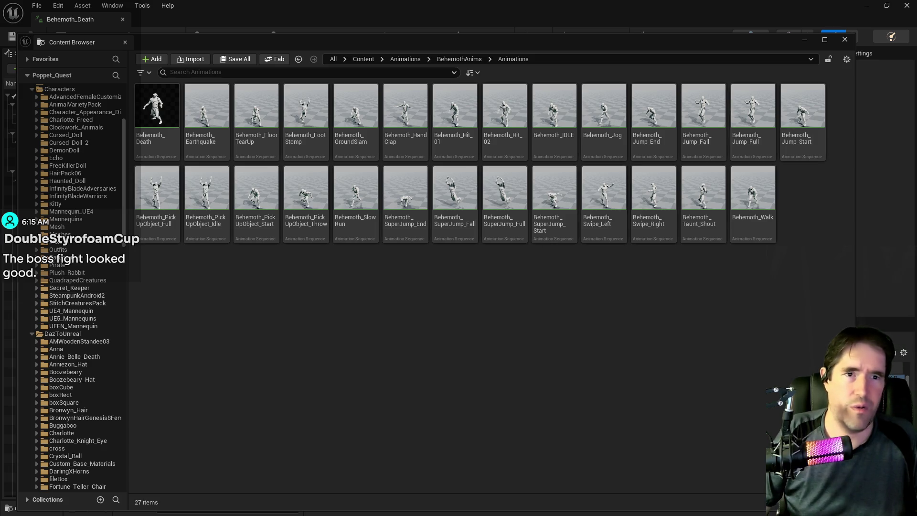
{"action": "scroll", "coordinate": [46, 329], "scroll_direction": "down", "scroll_amount": 3}
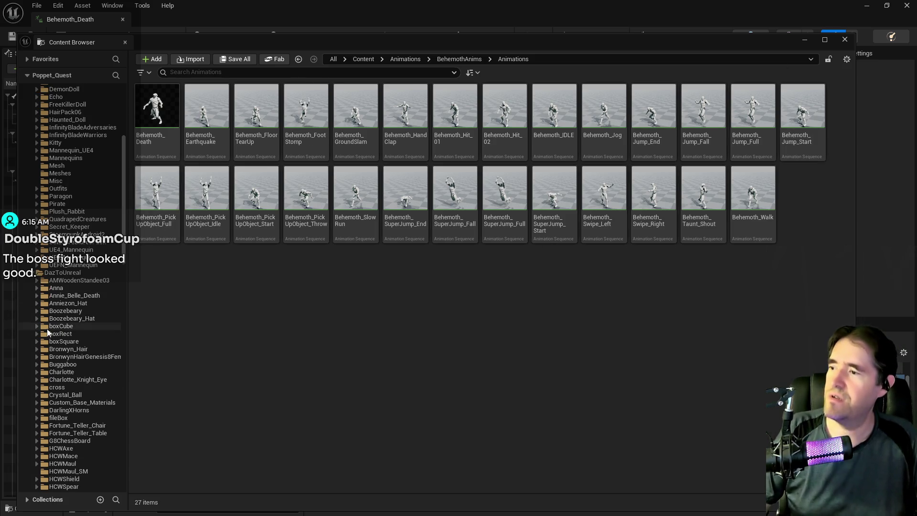
{"action": "scroll", "coordinate": [47, 287], "scroll_direction": "up", "scroll_amount": 3}
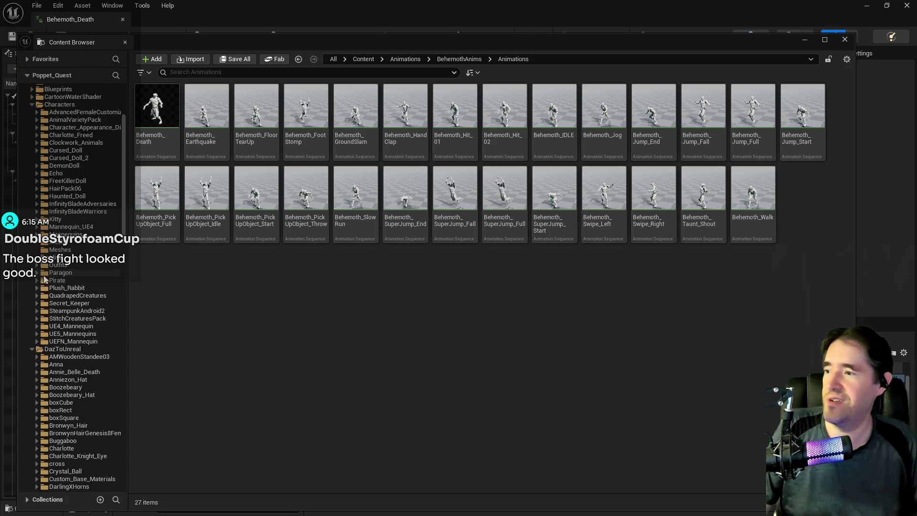
{"action": "left_click", "coordinate": [36, 318]}
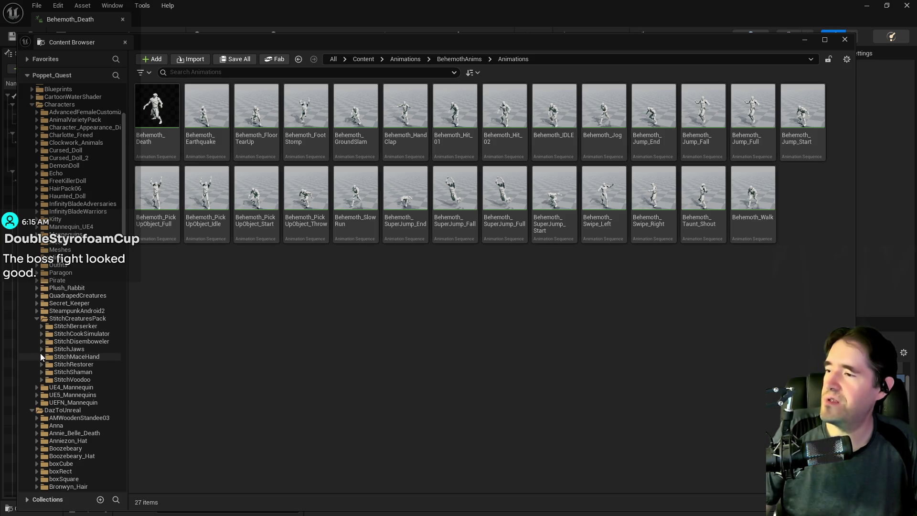
{"action": "left_click", "coordinate": [41, 349]}
{"action": "left_click", "coordinate": [58, 357]}
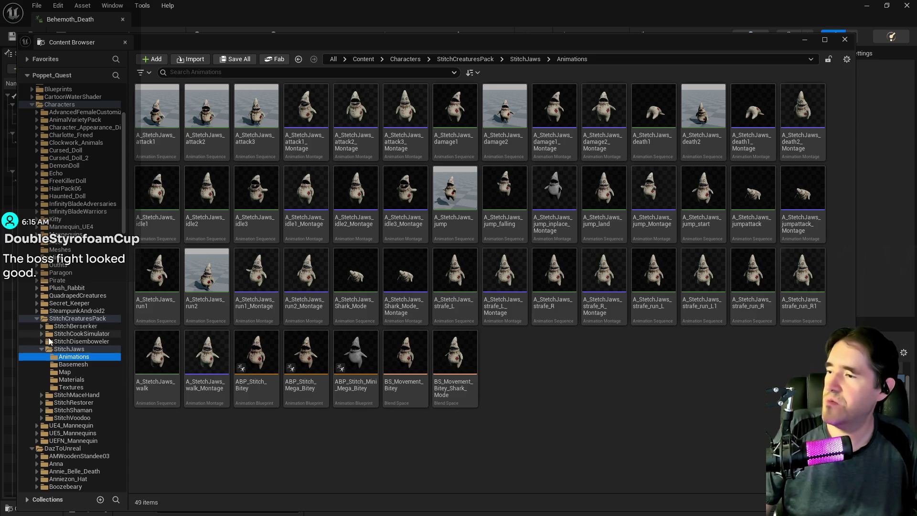
{"action": "left_click", "coordinate": [50, 393]}
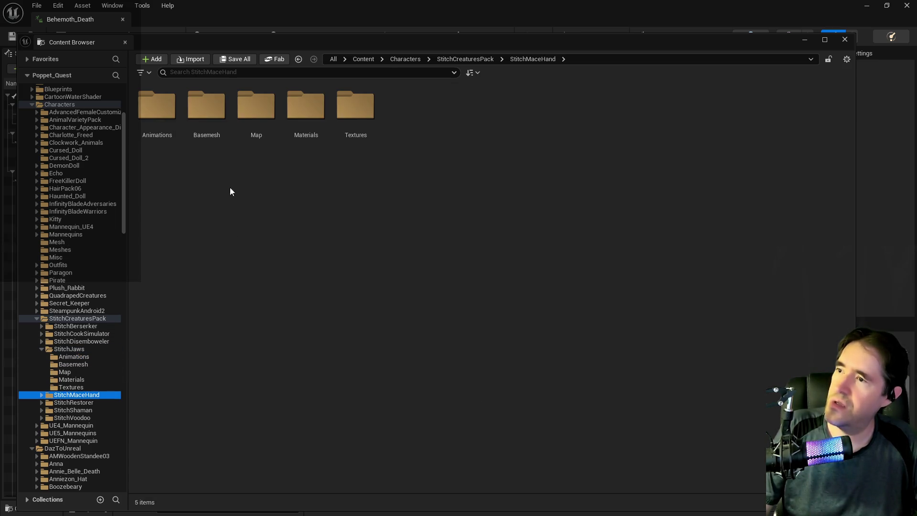
{"action": "double_click", "coordinate": [159, 123]}
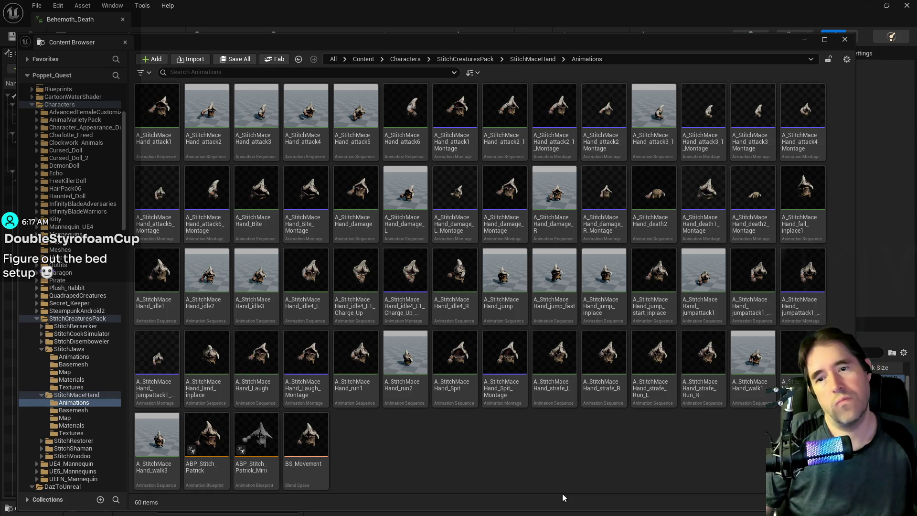
Step: Open A_StitchMaceHand_attack1, pause playback and select the chest_j1 bone
{"action": "double_click", "coordinate": [158, 128]}
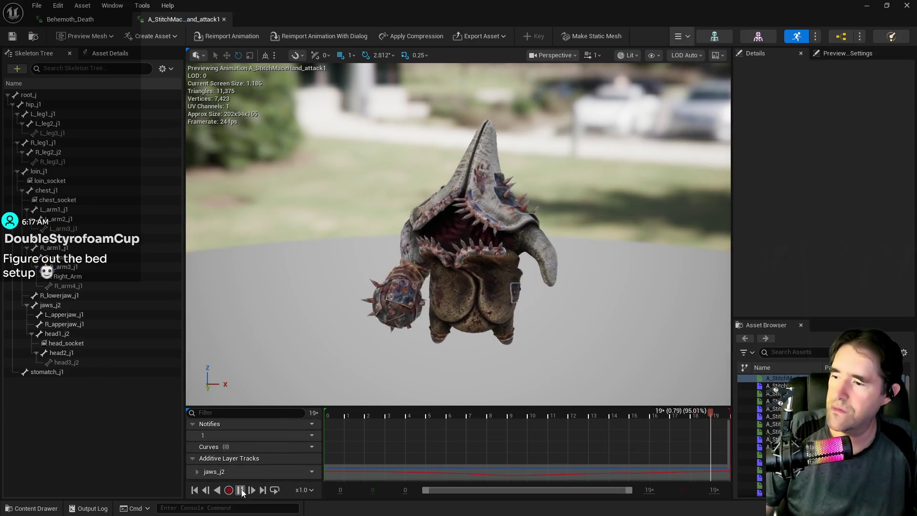
{"action": "left_click", "coordinate": [241, 490]}
{"action": "scroll", "coordinate": [360, 432], "scroll_direction": "down", "scroll_amount": 2}
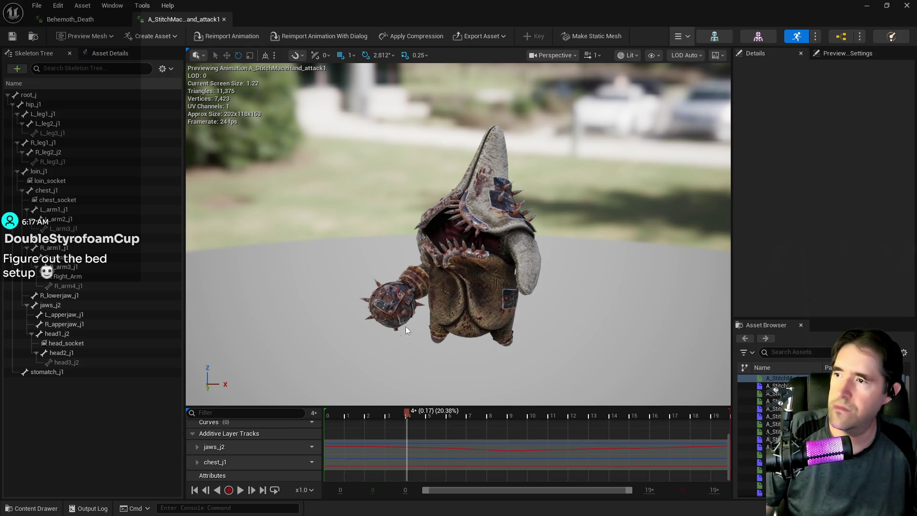
{"action": "left_click", "coordinate": [96, 229]}
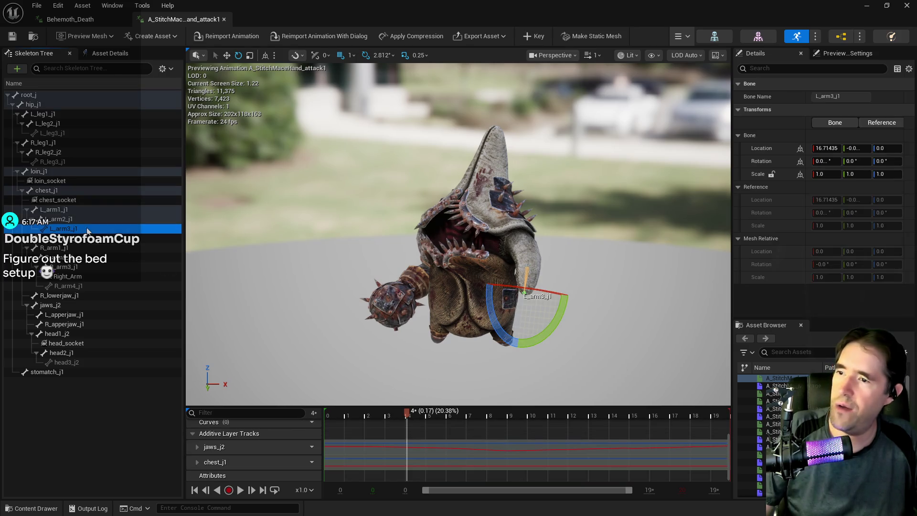
{"action": "left_click", "coordinate": [46, 191]}
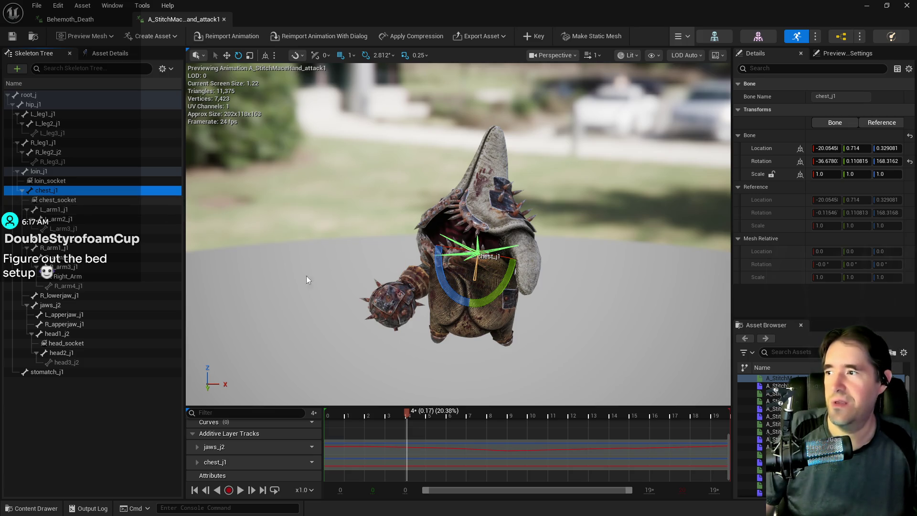
Step: Rotate chest_j1 and key trial poses at frames 4 and 8, then scrub to preview
{"action": "left_click_drag", "start_coordinate": [444, 284], "coordinate": [394, 453]}
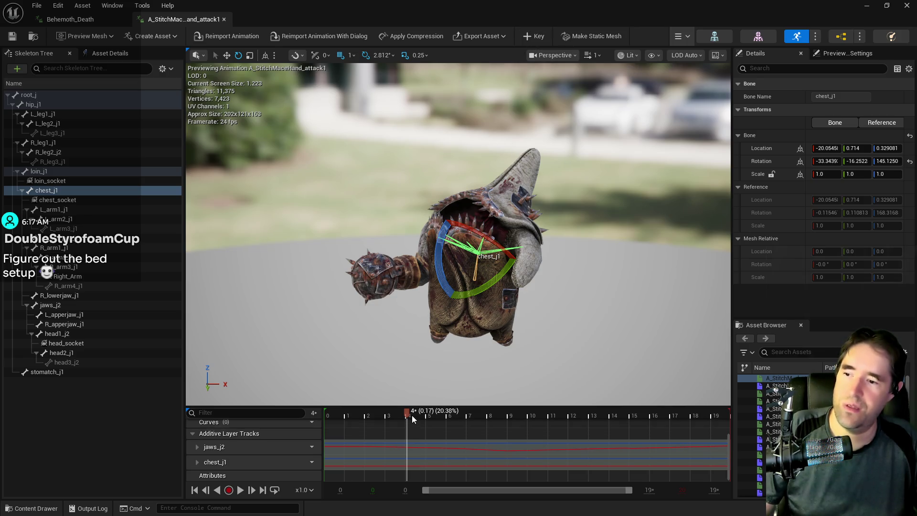
{"action": "left_click", "coordinate": [539, 39]}
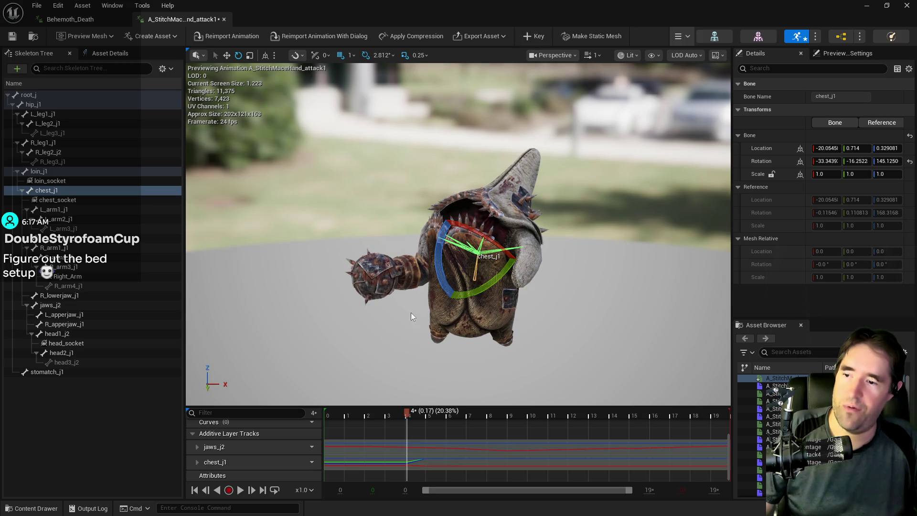
{"action": "mouse_move", "coordinate": [399, 415]}
{"action": "left_mouse_down"}
{"action": "mouse_move", "coordinate": [347, 415]}
{"action": "mouse_move", "coordinate": [499, 426]}
{"action": "left_mouse_up"}
{"action": "left_click_drag", "start_coordinate": [460, 229], "coordinate": [459, 262]}
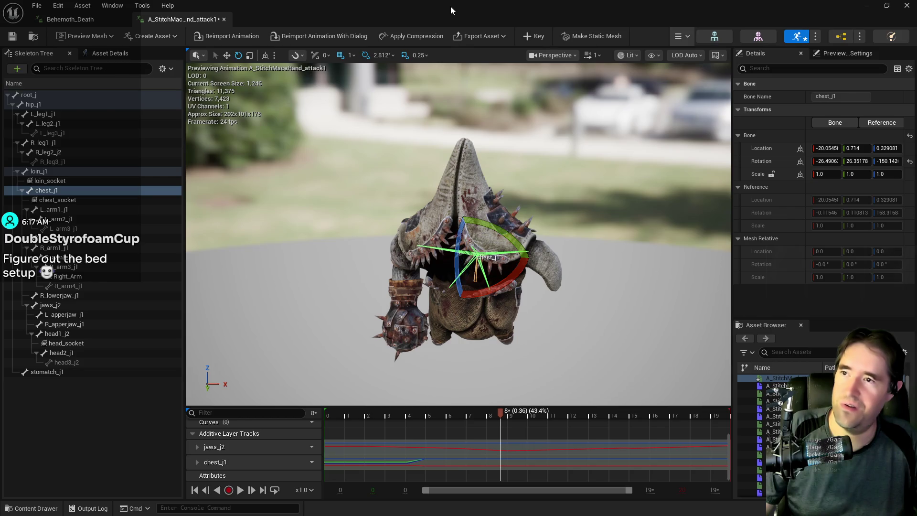
{"action": "left_click", "coordinate": [526, 41]}
{"action": "mouse_move", "coordinate": [495, 418]}
{"action": "left_mouse_down"}
{"action": "mouse_move", "coordinate": [326, 420]}
{"action": "mouse_move", "coordinate": [649, 415]}
{"action": "mouse_move", "coordinate": [320, 414]}
{"action": "left_mouse_up"}
Step: Remove the trial chest_j1 keys with Edit > Undo
{"action": "left_click", "coordinate": [55, 251]}
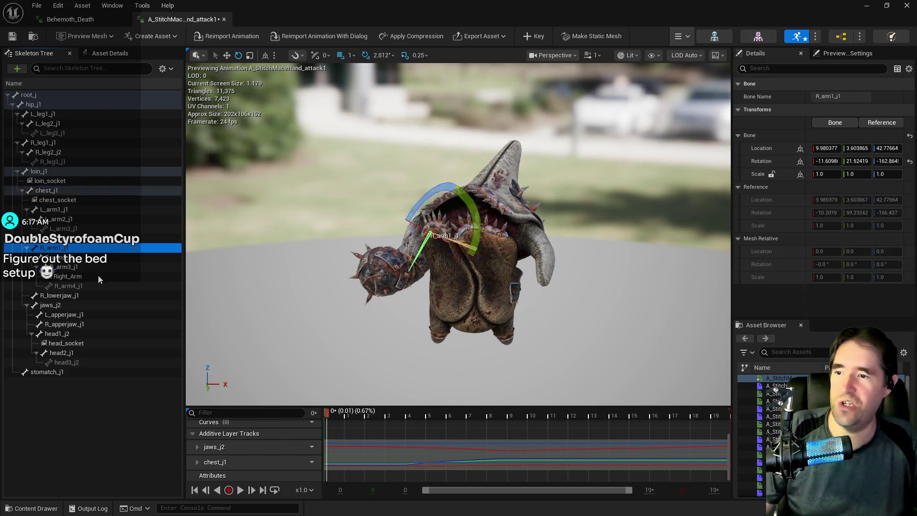
{"action": "left_click", "coordinate": [57, 6]}
{"action": "left_click", "coordinate": [70, 27]}
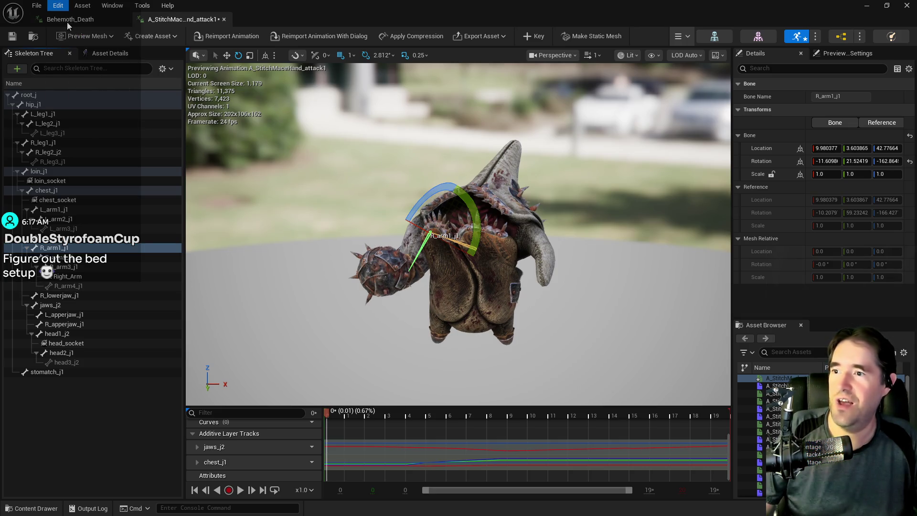
{"action": "left_click", "coordinate": [63, 19]}
{"action": "left_click", "coordinate": [60, 6]}
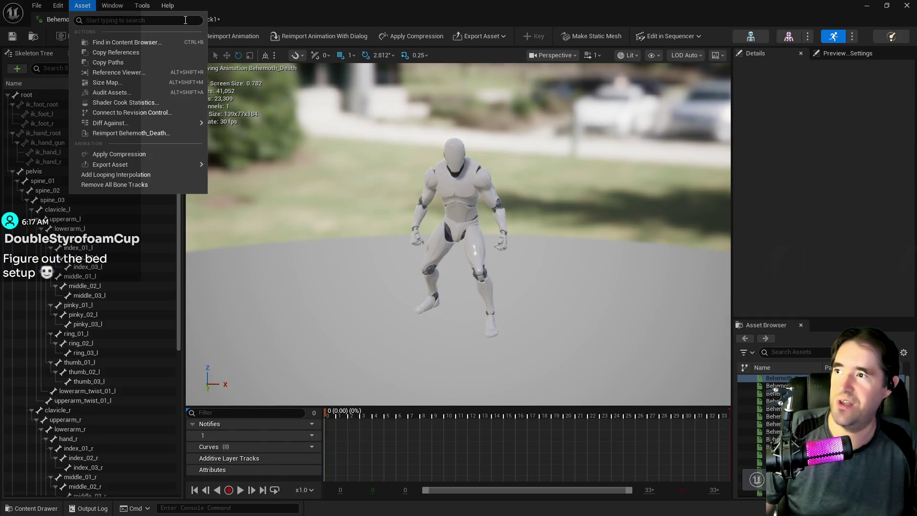
{"action": "left_click", "coordinate": [222, 5]}
{"action": "left_click", "coordinate": [184, 19]}
{"action": "left_click", "coordinate": [57, 6]}
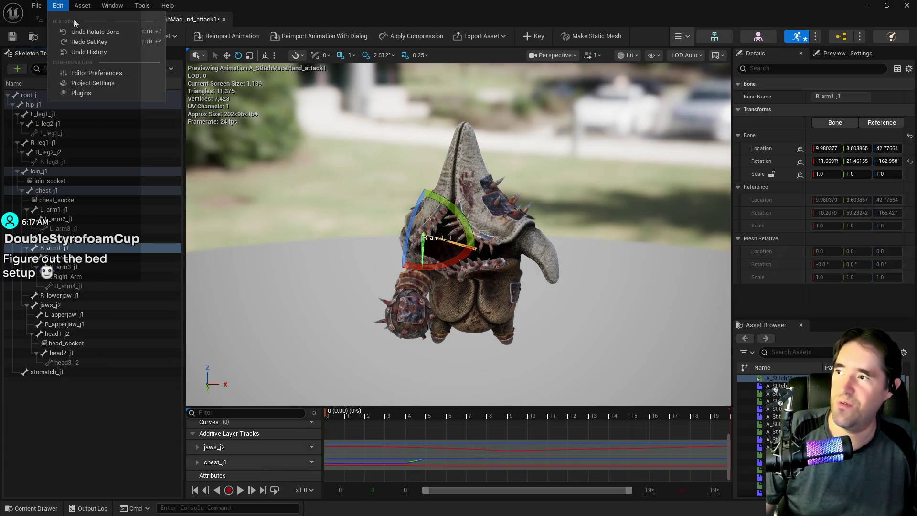
{"action": "left_click", "coordinate": [79, 31]}
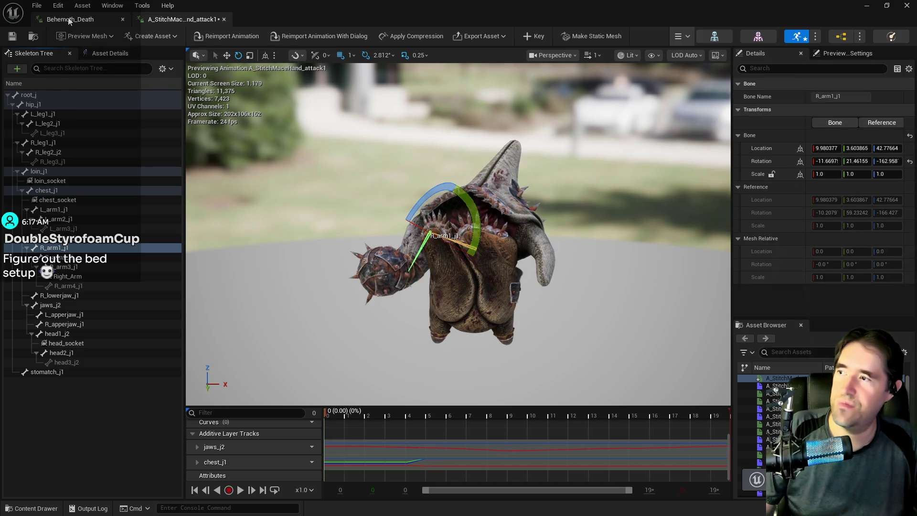
{"action": "left_click", "coordinate": [58, 5]}
{"action": "left_click", "coordinate": [80, 32]}
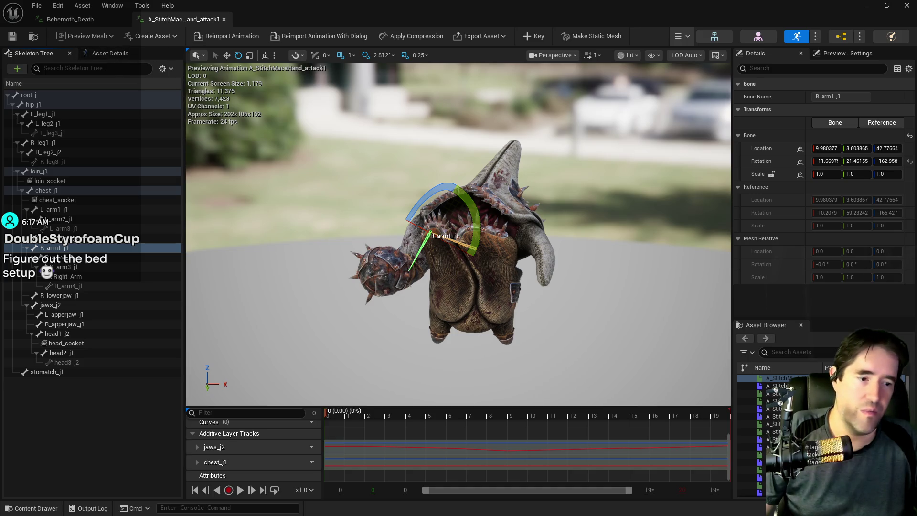
Step: Locate the attack1 asset with Ctrl+B, close the browser, then close the attack1 and Behemoth_Death tabs
{"action": "key", "text": "ctrl+b"}
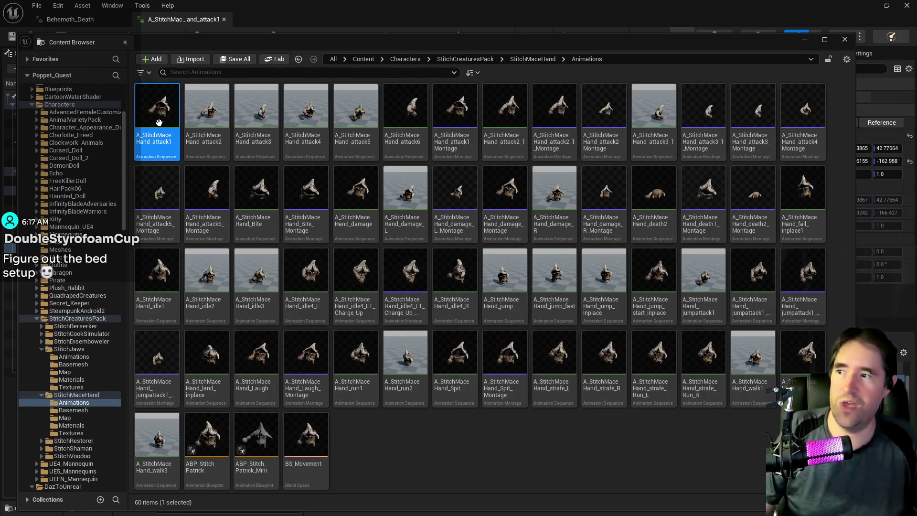
{"action": "right_click", "coordinate": [160, 124]}
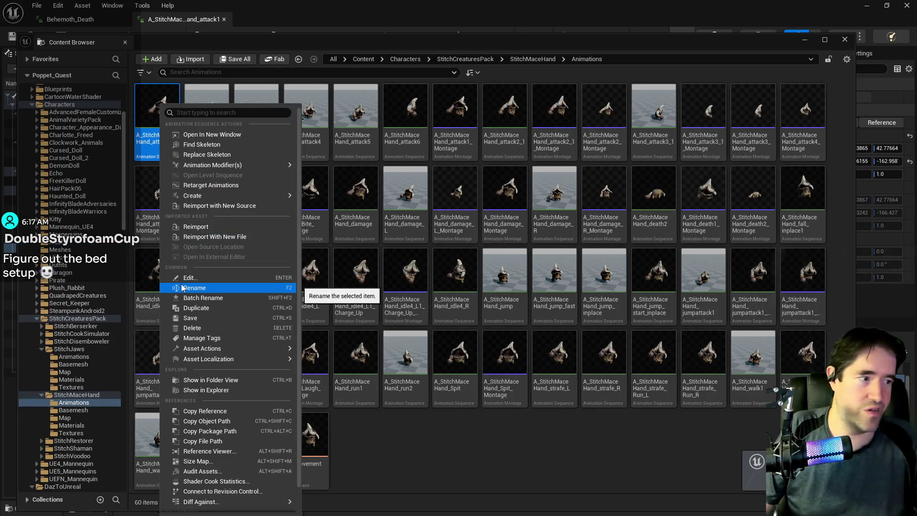
{"action": "mouse_move", "coordinate": [212, 165]}
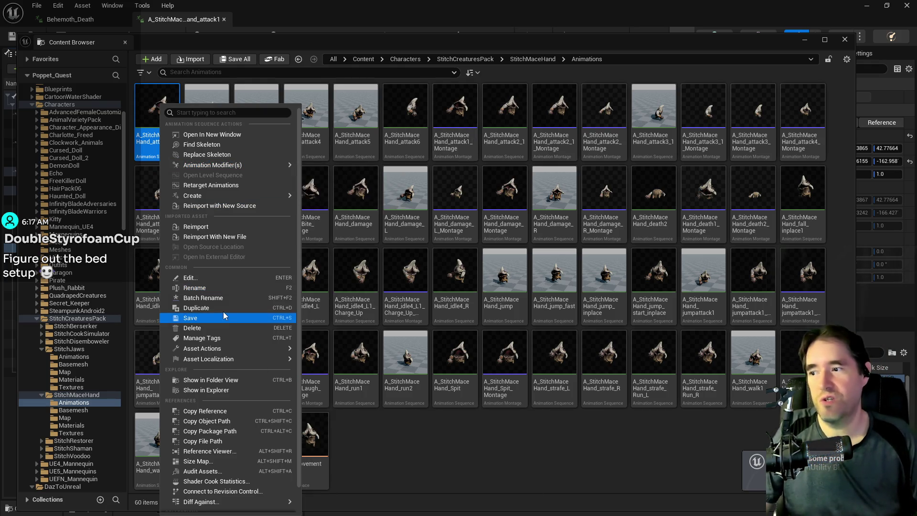
{"action": "left_click", "coordinate": [533, 454]}
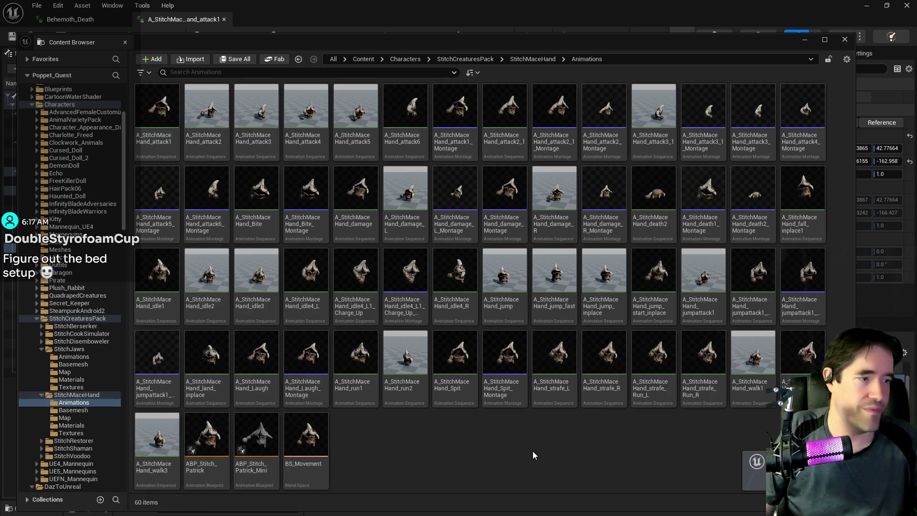
{"action": "left_click", "coordinate": [446, 39]}
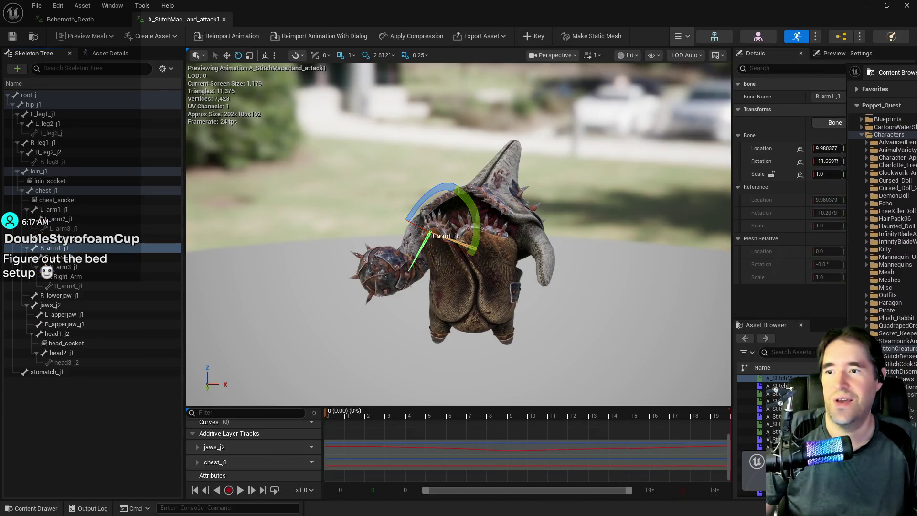
{"action": "left_click", "coordinate": [224, 19]}
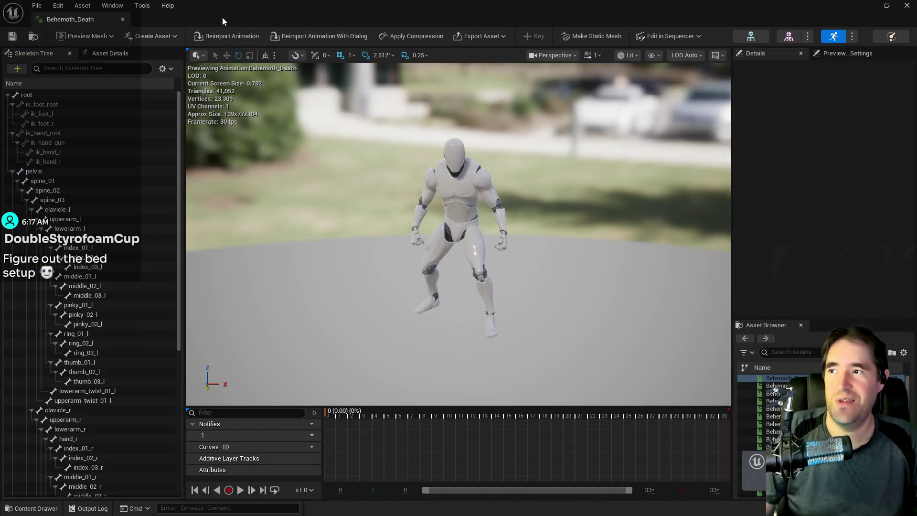
{"action": "left_click", "coordinate": [123, 19]}
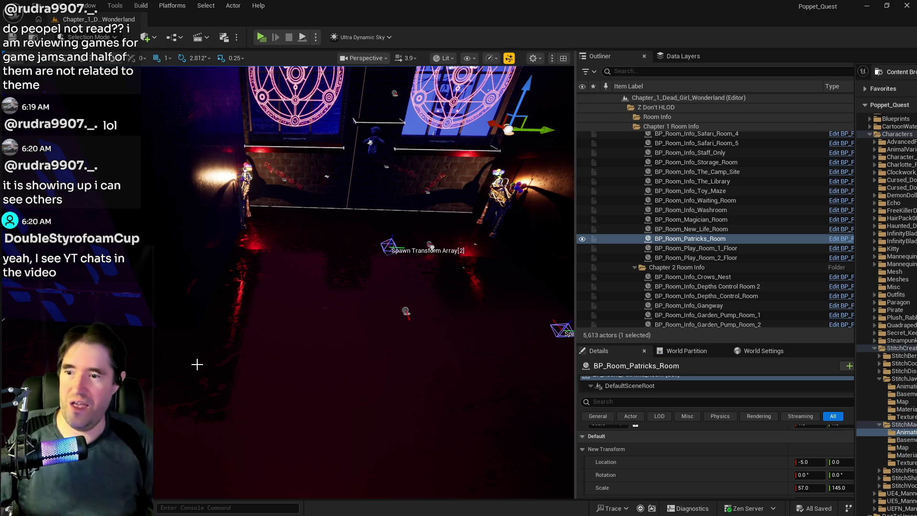
Step: Frame BP_Room_Patricks_Room and dolly in on its three spawn points
{"action": "key", "text": "f"}
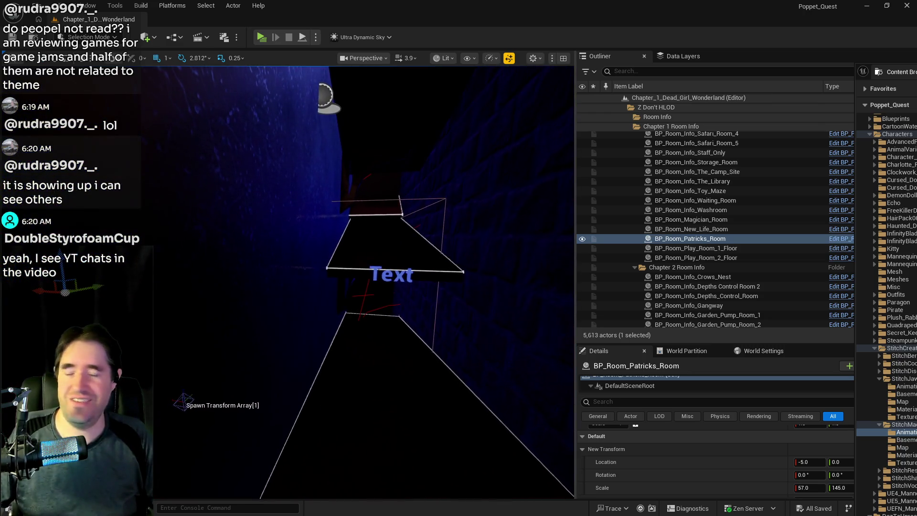
{"action": "scroll", "coordinate": [363, 282], "scroll_direction": "down", "scroll_amount": 5}
{"action": "scroll", "coordinate": [221, 368], "scroll_direction": "up", "scroll_amount": 3}
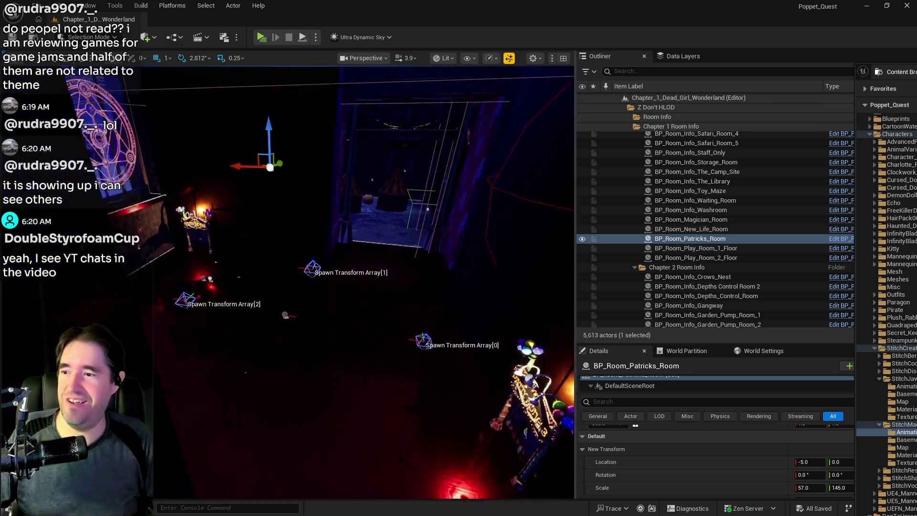